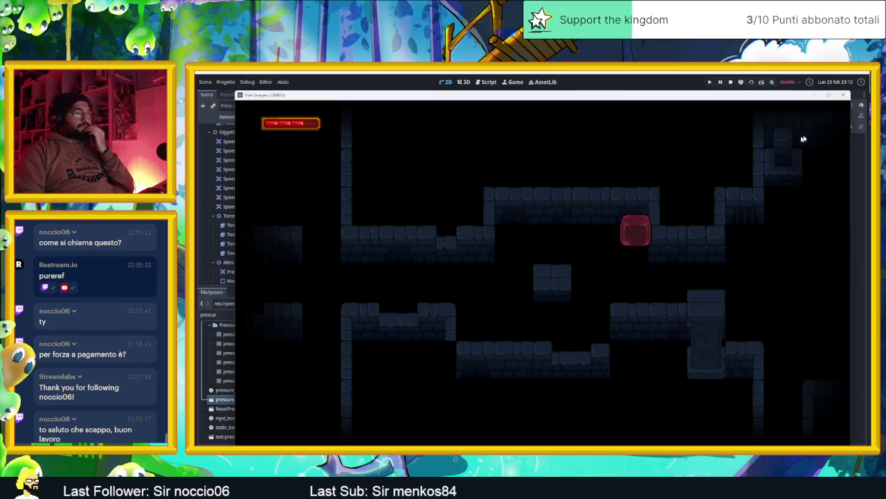
- Stop the dungeon playtest and select Door2 in the Scene tree
left_click(843, 94)
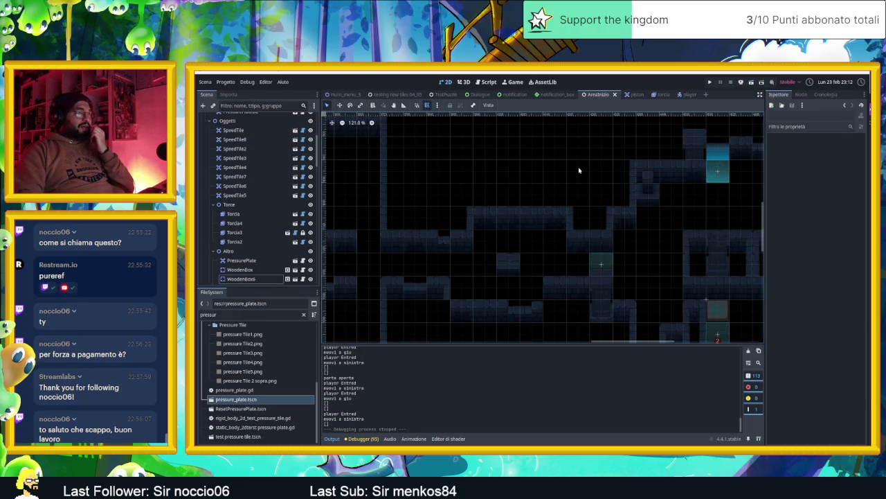
scroll(563, 190, "up", 3)
scroll(540, 214, "up", 2)
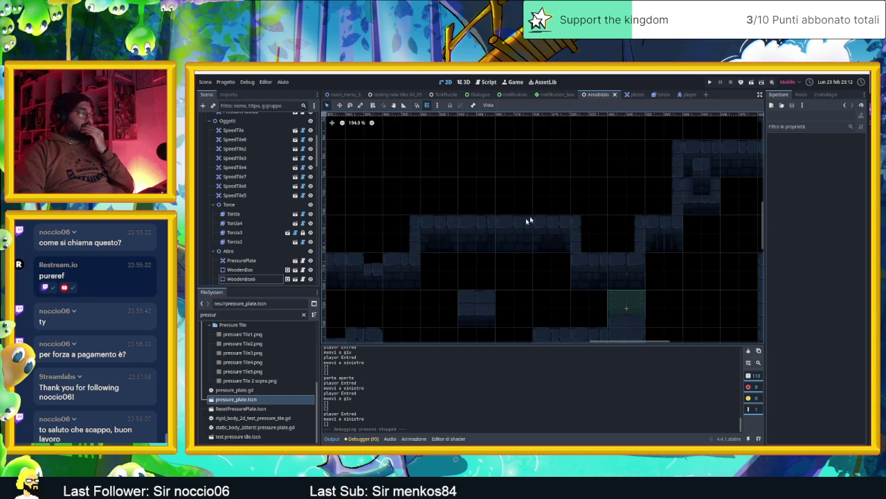
scroll(260, 197, "up", 5)
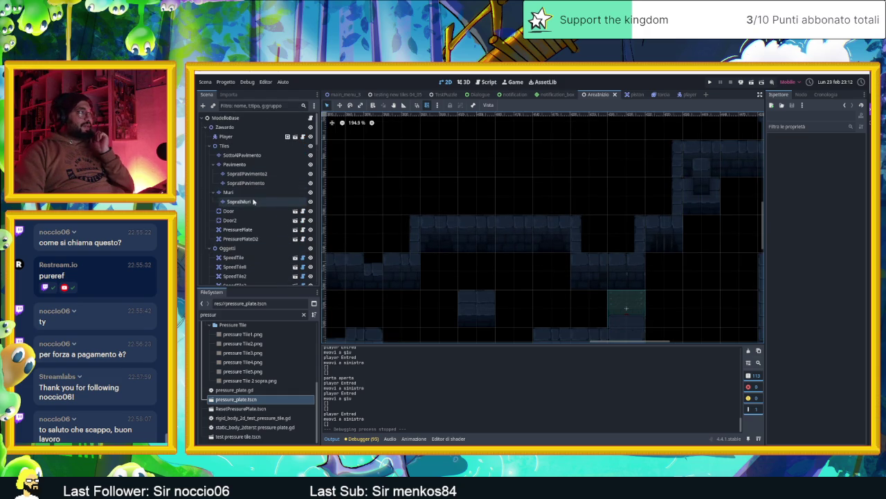
left_click(243, 221)
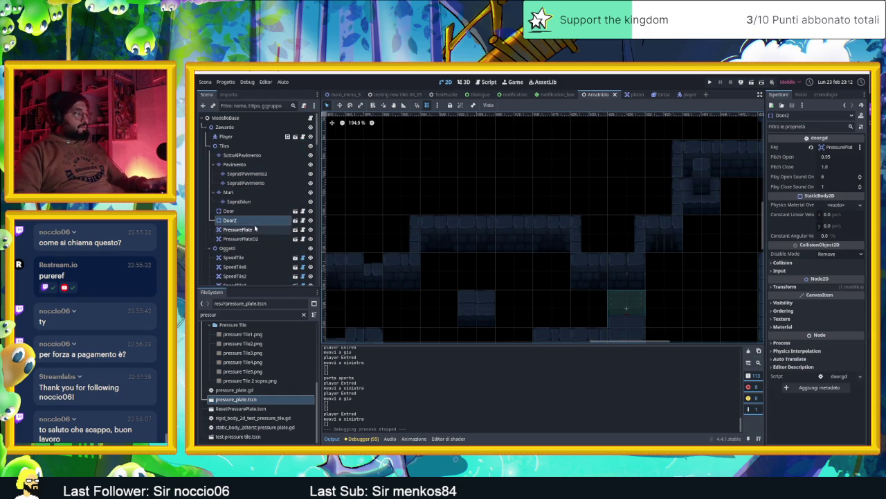
- Duplicate Door2 as Door3 and move it up-right onto a new tile
key("ctrl+d")
scroll(516, 277, "down", 5)
scroll(529, 242, "down", 2)
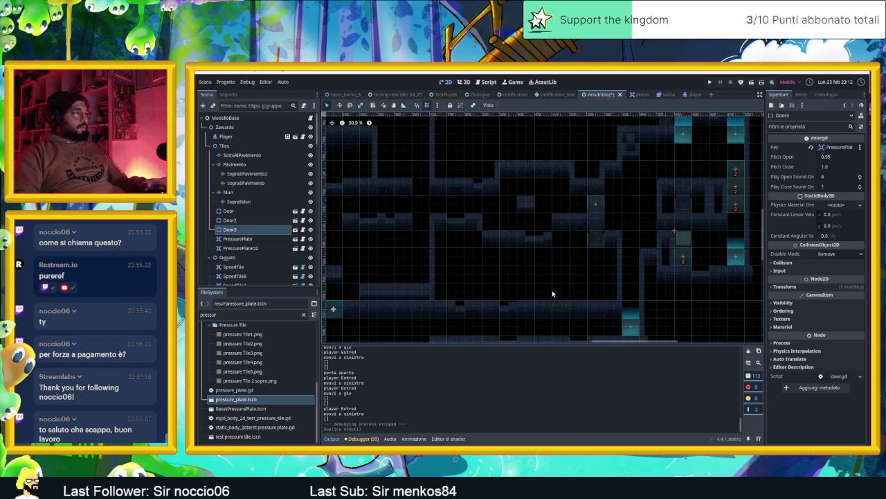
left_click_drag(548, 292, 632, 240)
mouse_move(410, 258)
left_mouse_down()
mouse_move(615, 142)
mouse_move(627, 162)
mouse_move(560, 290)
mouse_move(580, 268)
left_mouse_up()
- Zoom and pan around Door3 to check its place in the corridor gap
scroll(589, 265, "up", 4)
scroll(589, 265, "up", 1)
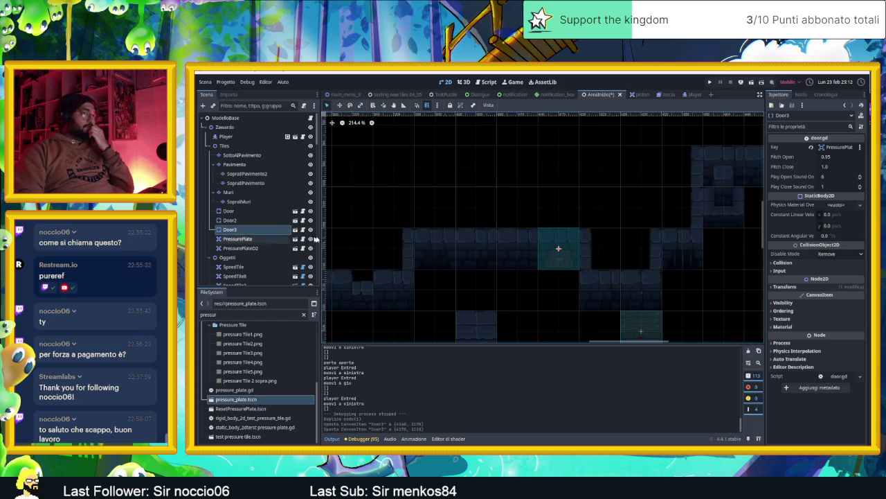
scroll(557, 303, "down", 6)
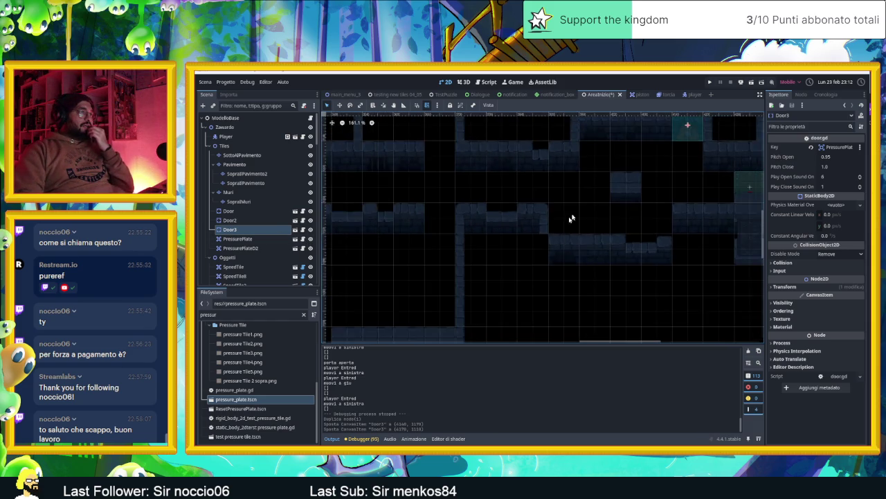
scroll(627, 264, "down", 3)
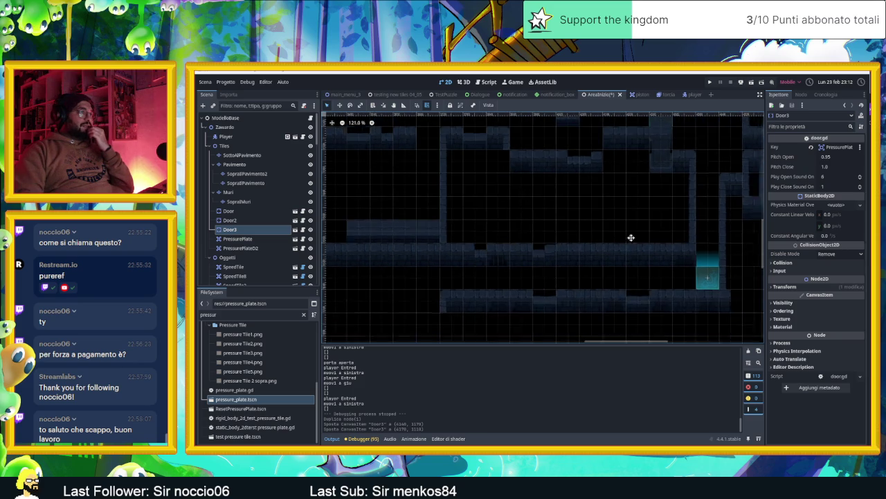
scroll(534, 267, "down", 3)
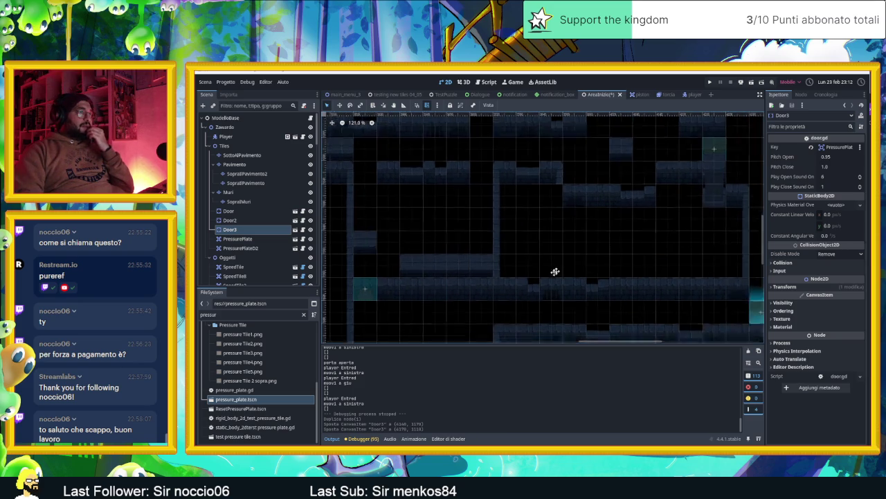
scroll(623, 249, "up", 3)
scroll(623, 249, "right", 3)
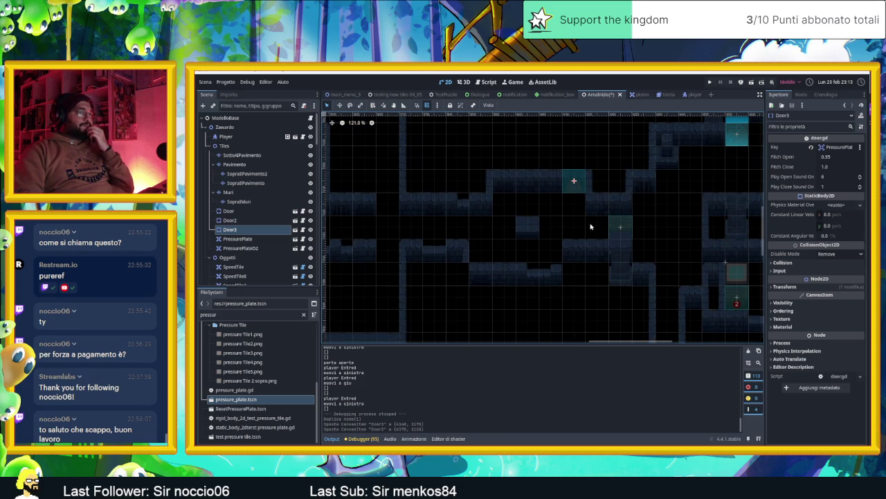
scroll(591, 226, "up", 2)
scroll(591, 227, "right", 3)
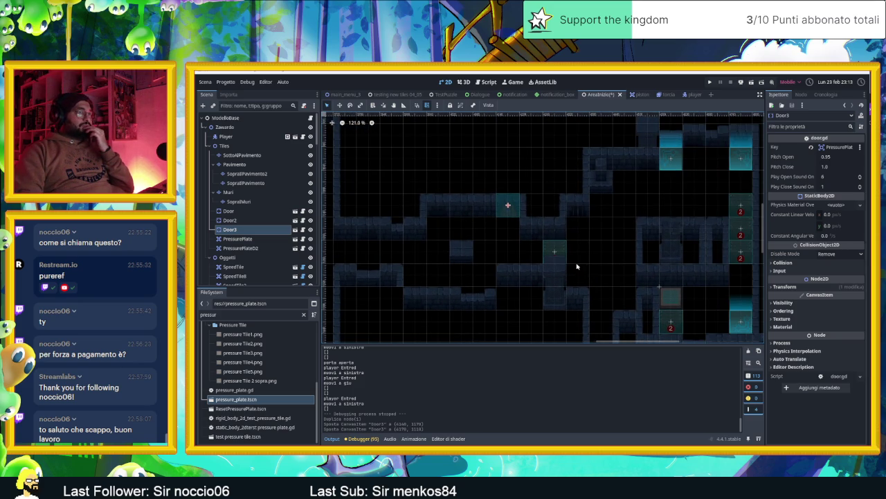
scroll(520, 229, "up", 5)
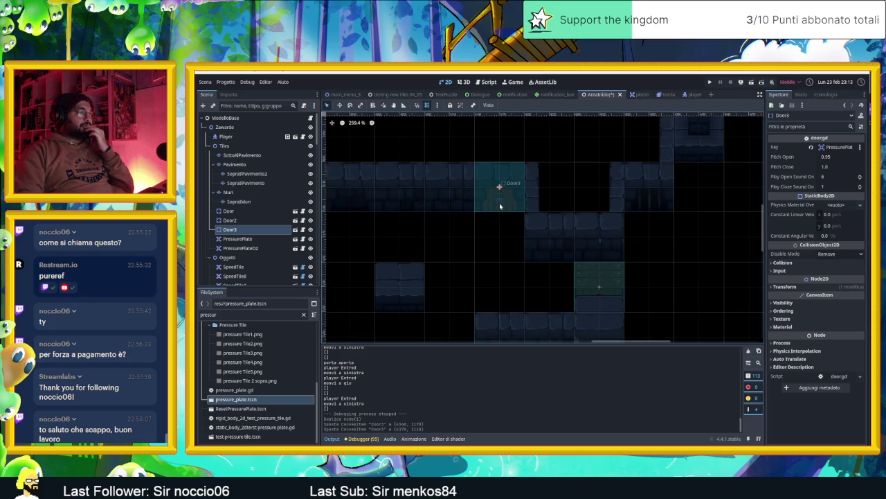
mouse_move(520, 183)
left_mouse_down()
mouse_move(547, 261)
mouse_move(536, 270)
left_mouse_up()
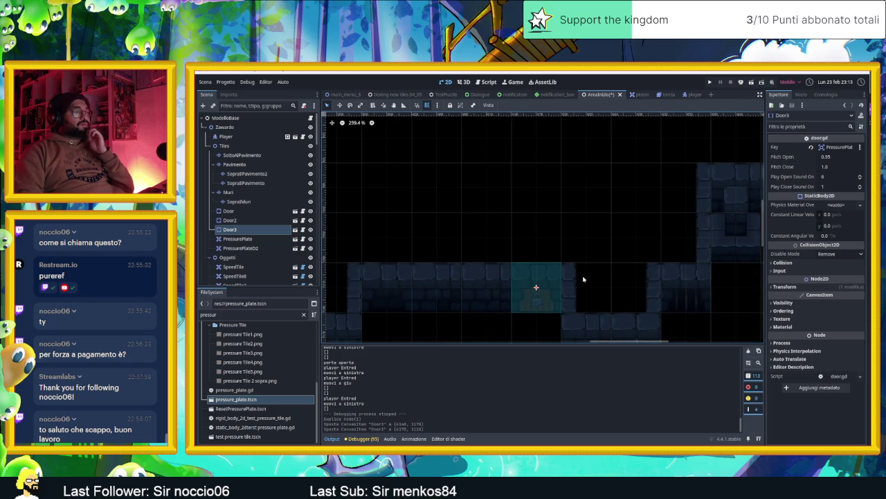
mouse_move(595, 281)
left_mouse_down()
mouse_move(633, 311)
mouse_move(610, 311)
left_mouse_up()
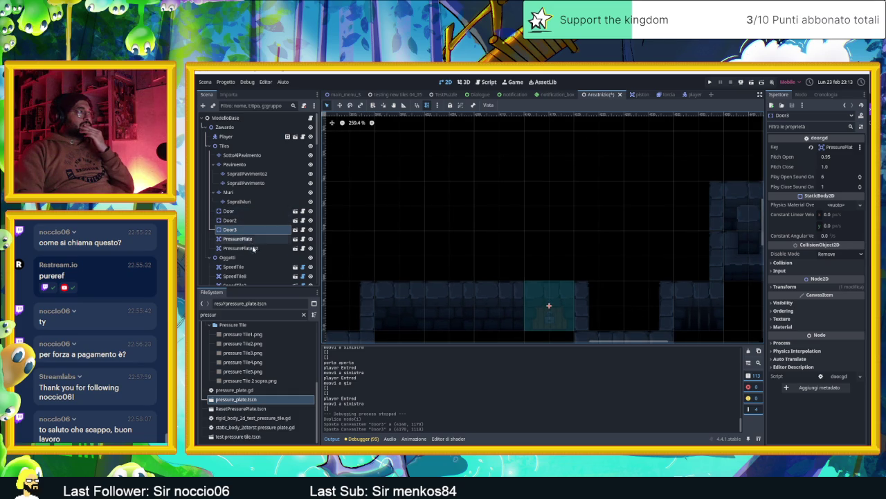
scroll(253, 244, "down", 3)
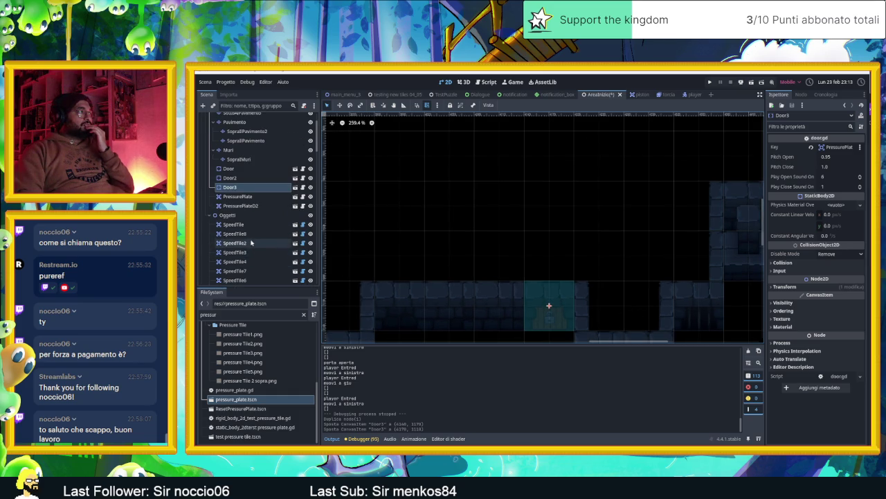
scroll(250, 242, "down", 5)
scroll(248, 242, "up", 8)
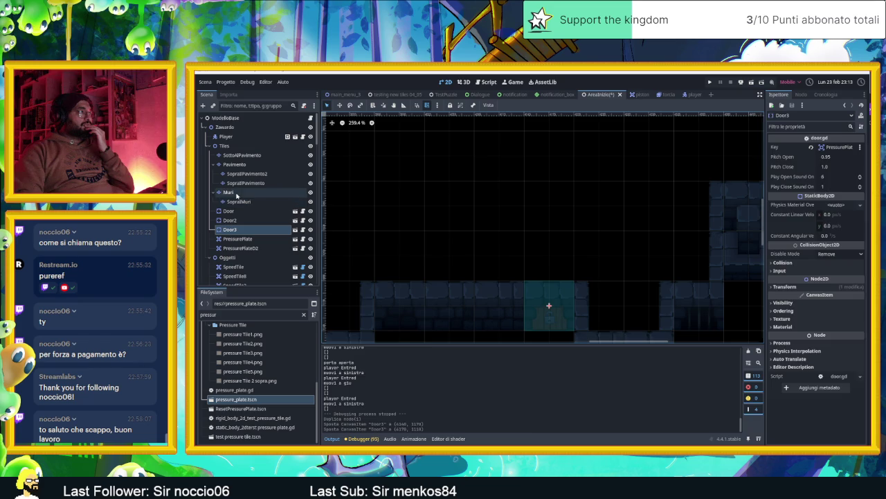
- On the Muri layer, paint a tall wall column and erase the extra second one
left_click(229, 192)
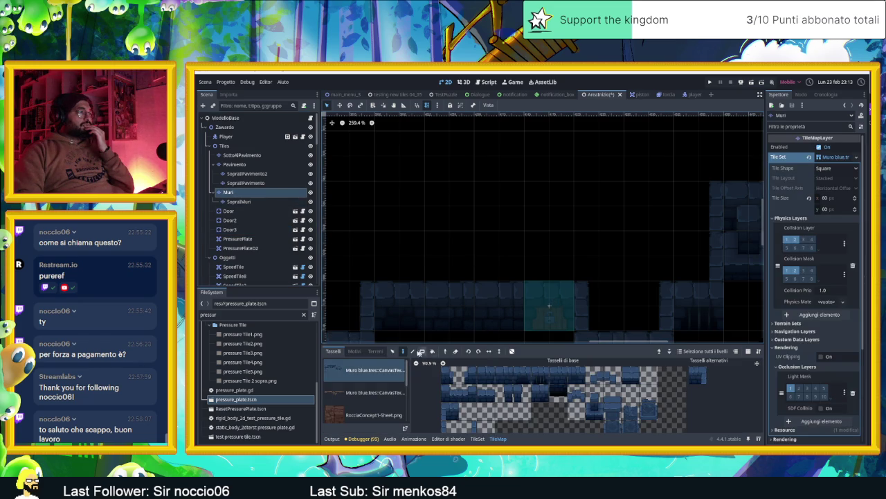
left_click(402, 351)
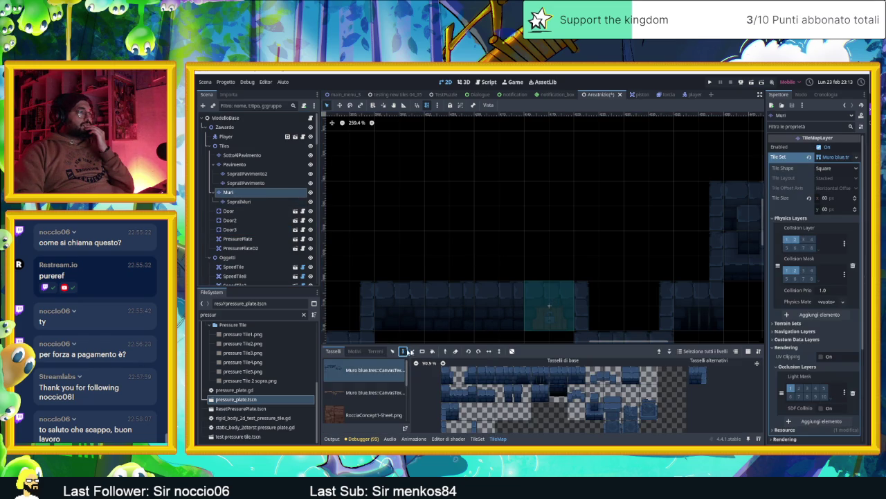
left_click(482, 374)
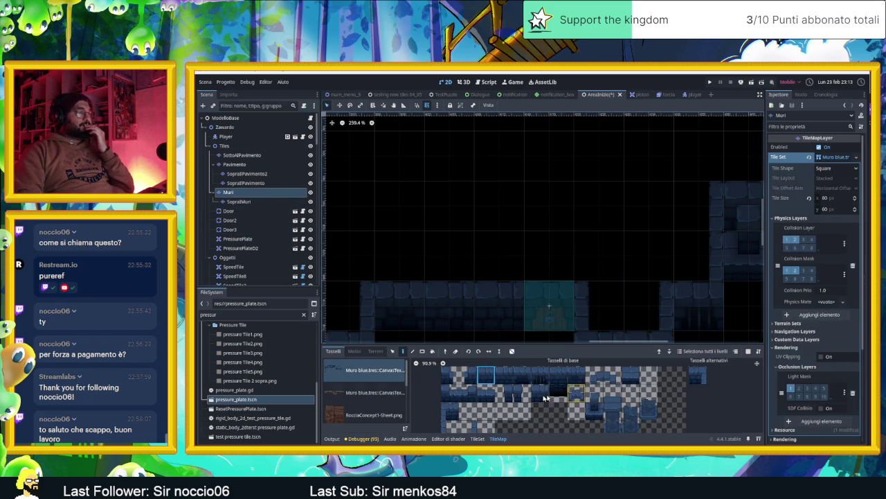
left_click(450, 427)
left_click(587, 247)
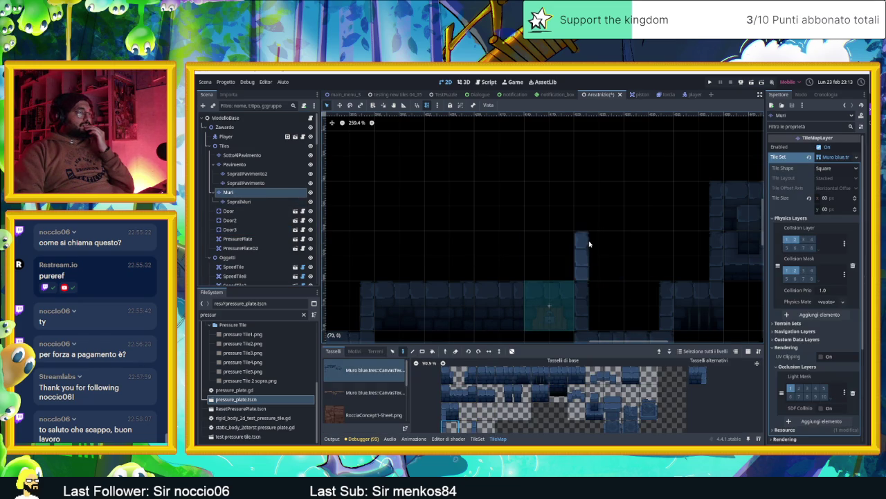
left_click(630, 250)
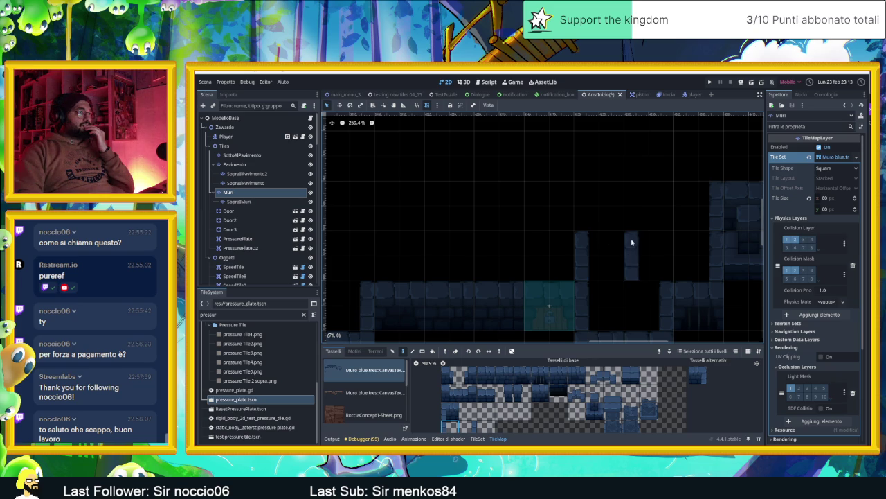
left_click_drag(633, 243, 631, 257)
right_click(630, 257)
- Place another wall piece and a narrow wall tile beside the column
left_click(504, 375)
left_click(450, 393)
left_click(599, 280)
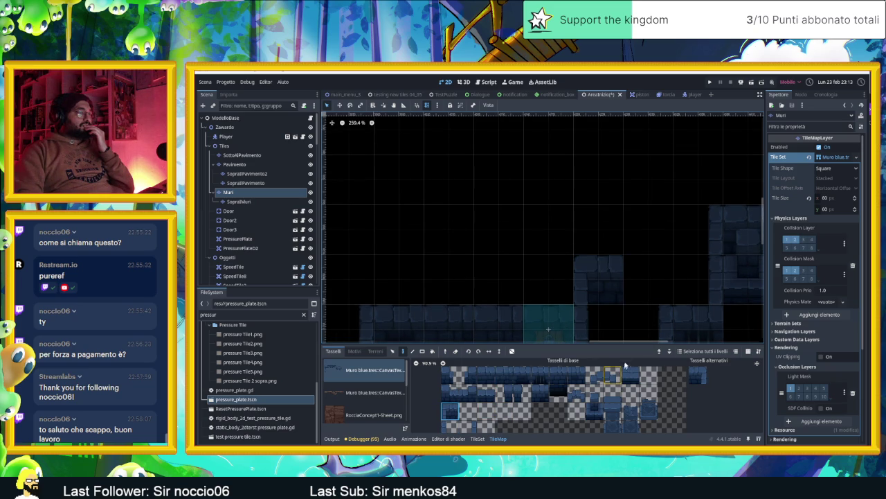
left_click(451, 426)
left_click(632, 232)
left_click(650, 236)
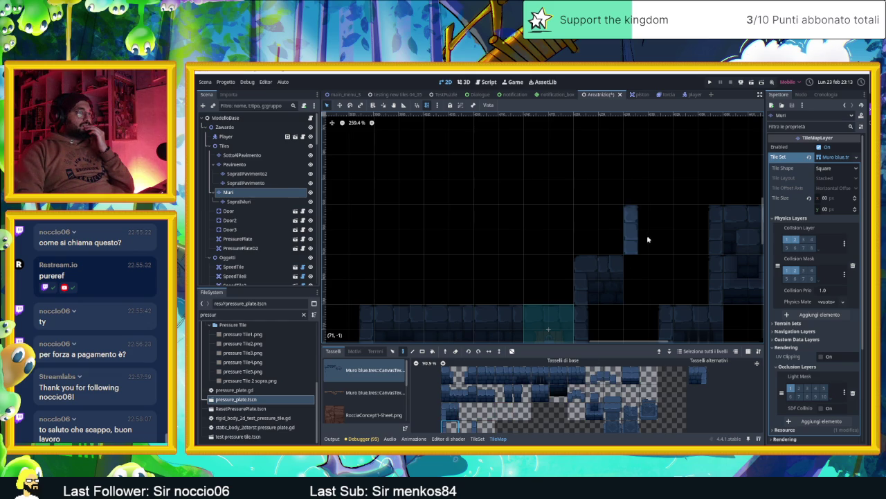
left_click_drag(651, 258, 620, 300)
- Replace the narrow tile with a different wall tile and add one at the corridor top
left_click(451, 413)
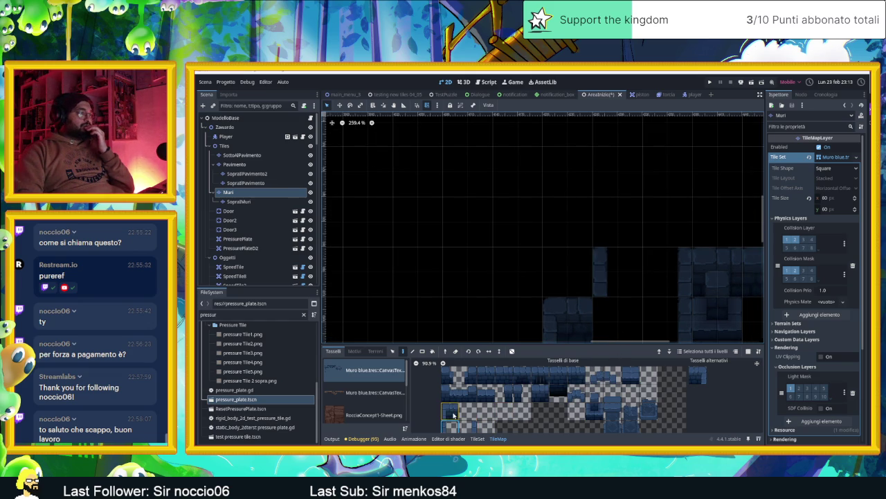
left_click(623, 272)
left_click(663, 218)
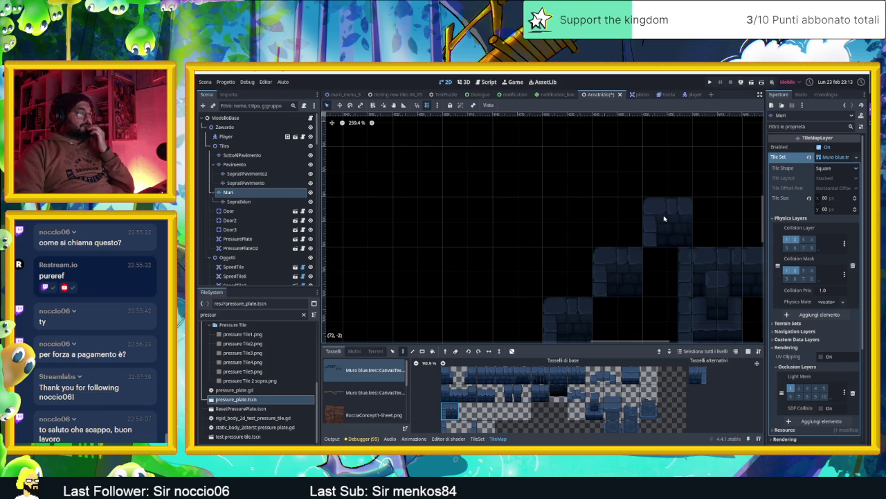
left_click(663, 218)
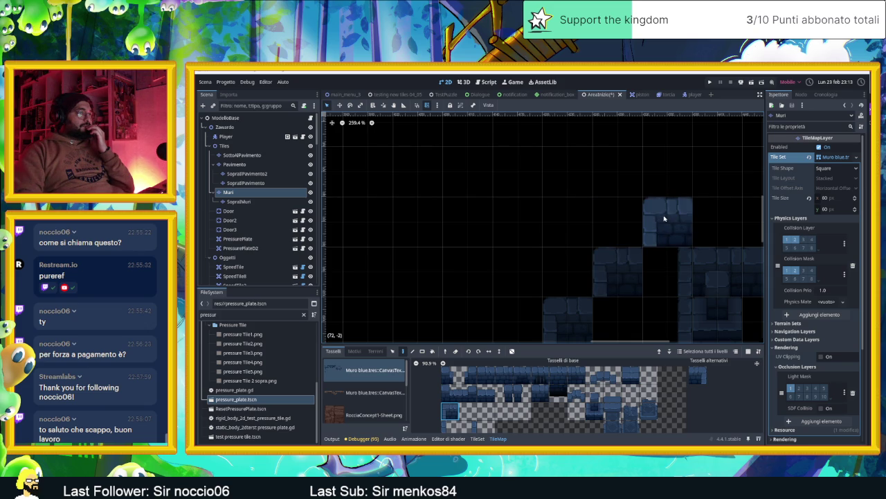
scroll(664, 218, "down", 3)
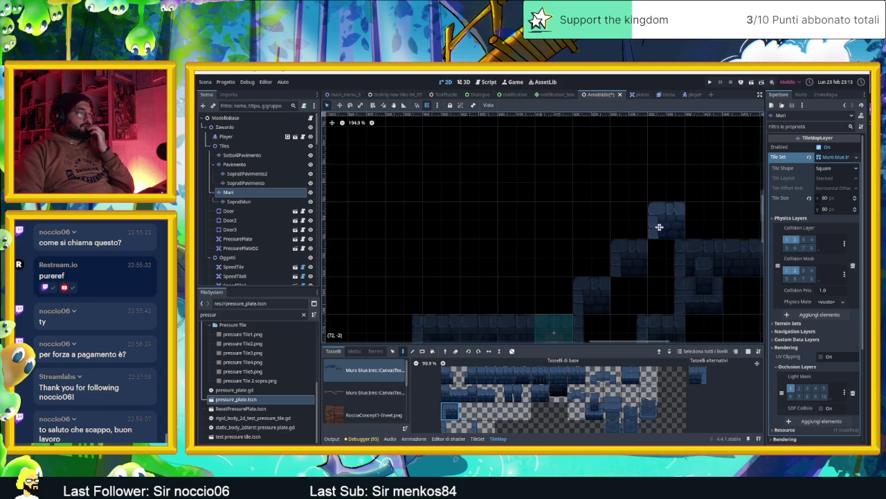
left_click_drag(664, 229, 614, 227)
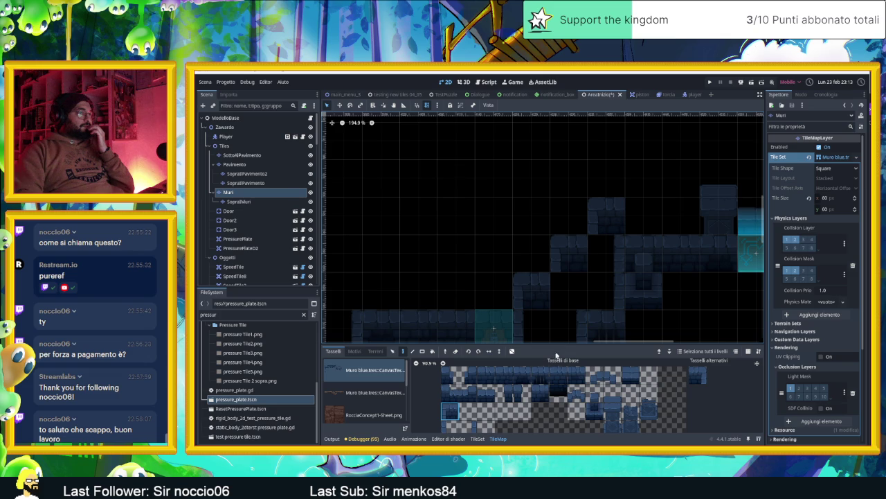
mouse_move(644, 291)
left_mouse_down()
mouse_move(495, 277)
mouse_move(613, 292)
left_mouse_up()
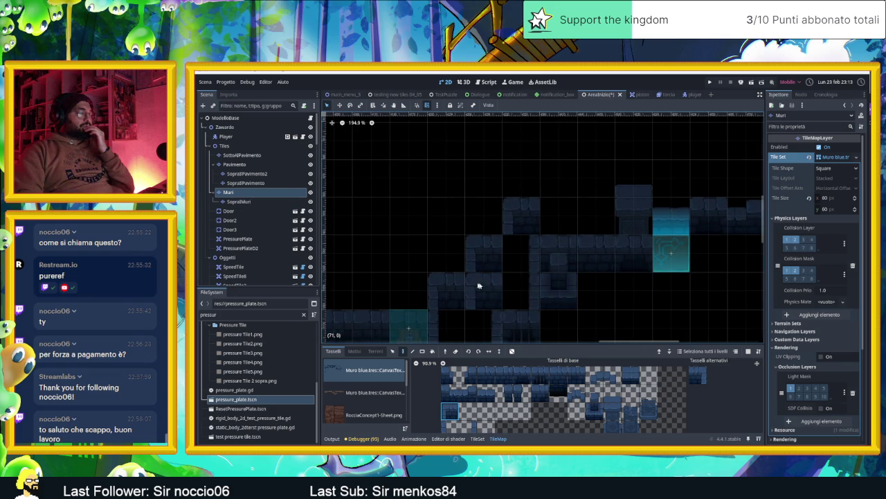
- Select a horizontal strip of blue wall tiles in the atlas as the brush
left_click_drag(471, 283, 624, 264)
mouse_move(489, 288)
left_mouse_down()
mouse_move(481, 273)
mouse_move(526, 277)
left_mouse_up()
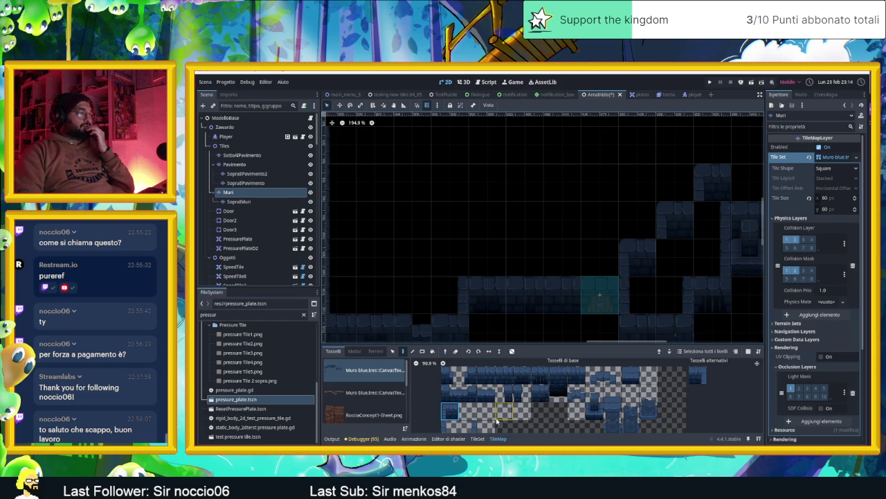
left_click_drag(483, 379, 576, 377)
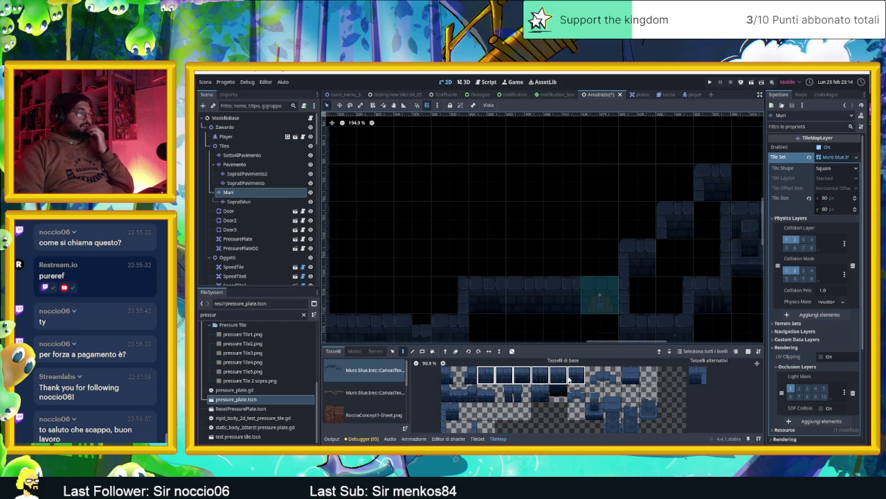
- Paint vertical wall columns rising from the floor using the vertical wall piece
left_click(503, 375)
left_click(468, 425)
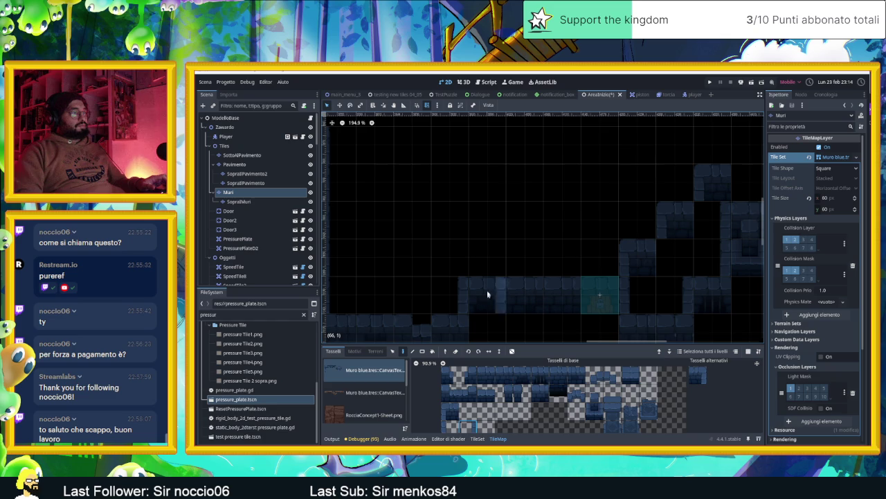
left_click(464, 267)
left_click(488, 266)
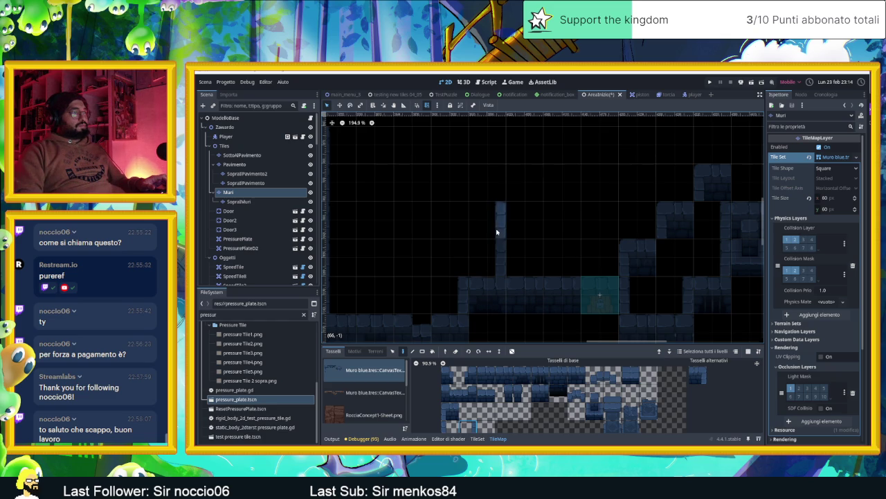
left_click_drag(474, 225, 475, 249)
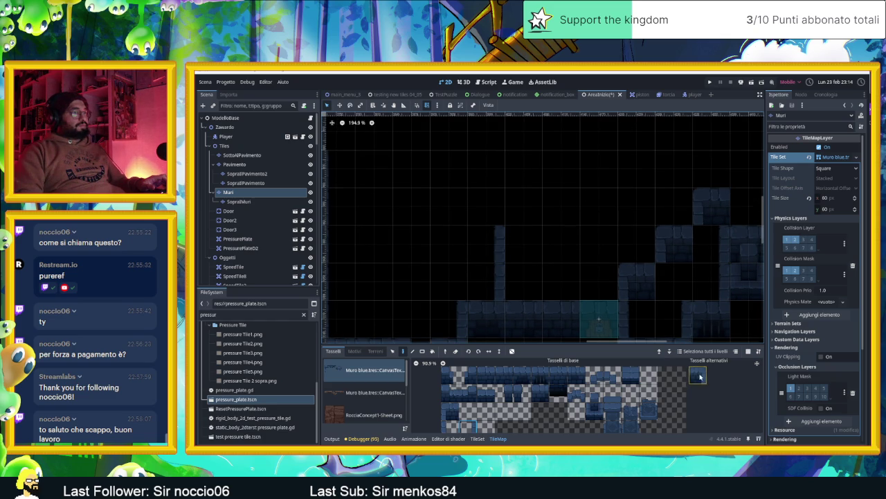
left_click(493, 243)
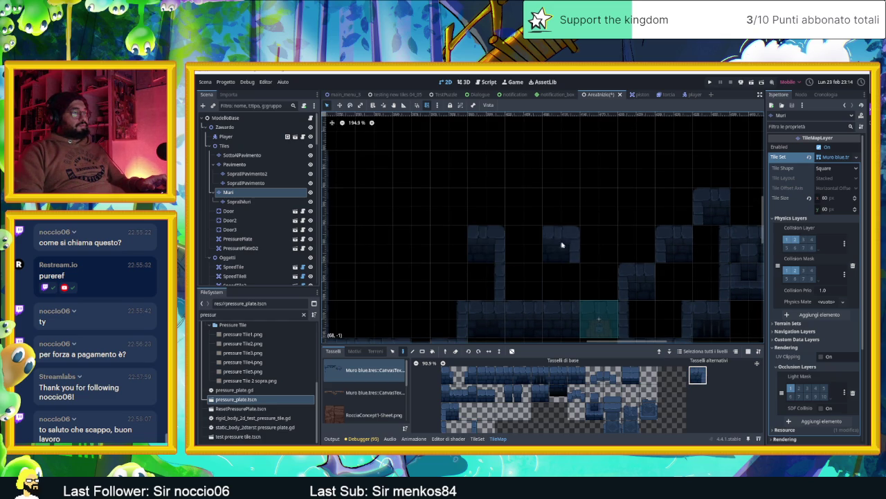
left_click(468, 426)
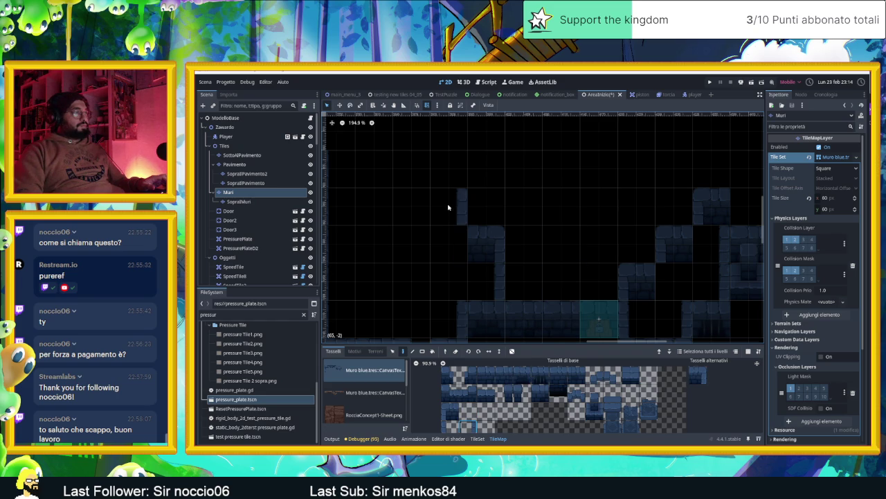
left_click(457, 179)
left_click_drag(516, 184, 484, 251)
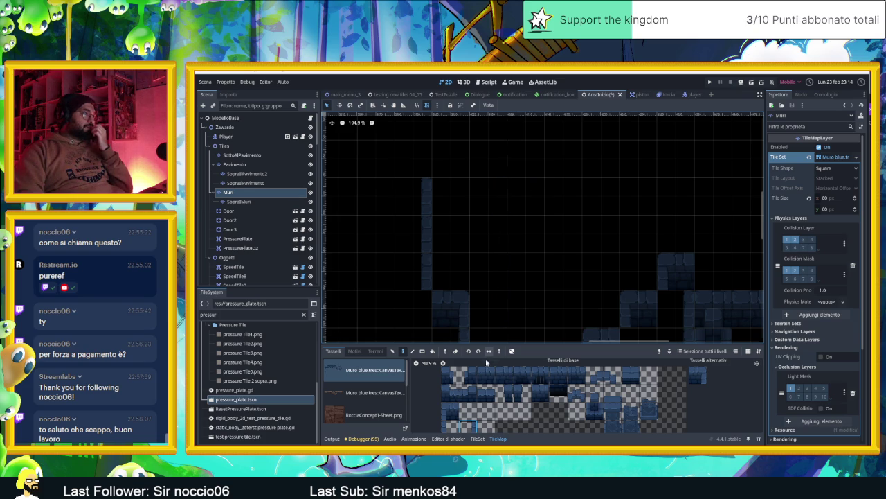
- With six wall tiles and Scatter on, paint a long horizontal wall across the top
left_click_drag(484, 375, 576, 375)
left_click(513, 351)
mouse_move(480, 154)
left_mouse_down()
mouse_move(639, 158)
mouse_move(548, 167)
mouse_move(467, 158)
mouse_move(511, 159)
left_mouse_up()
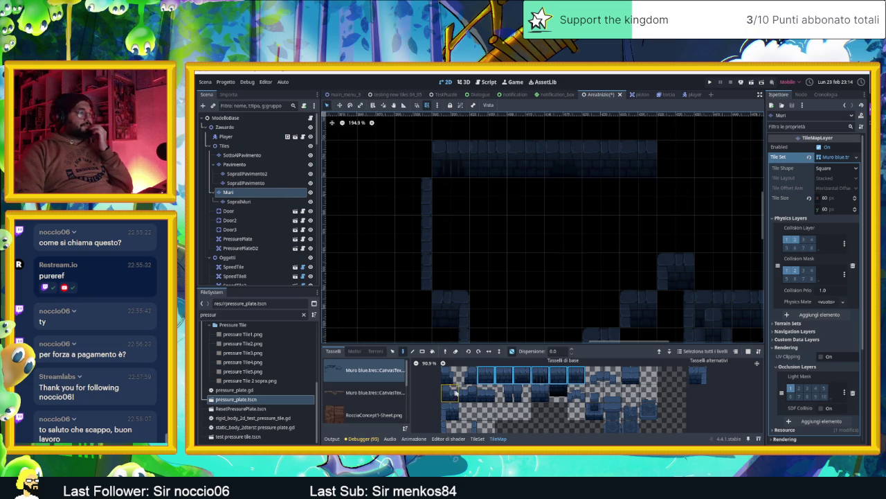
- Place a corner tile at the top wall's left end and turn Scatter off
left_click(469, 426)
left_click(413, 158)
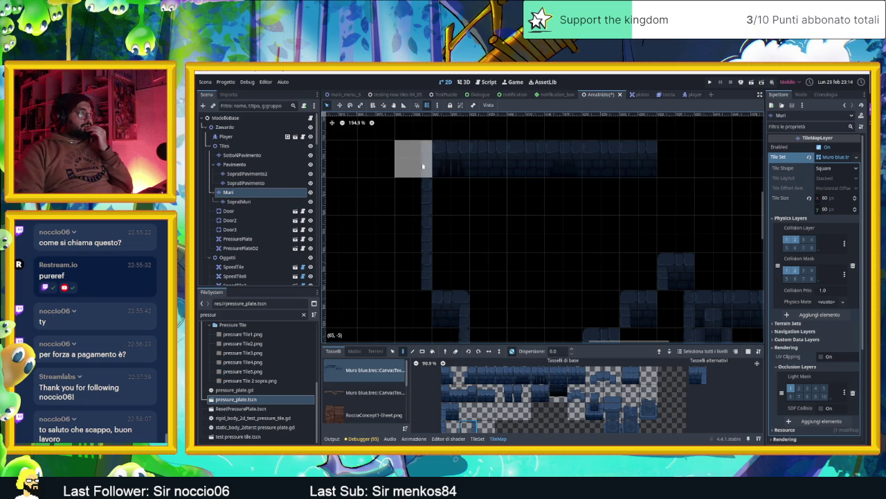
left_click(512, 351)
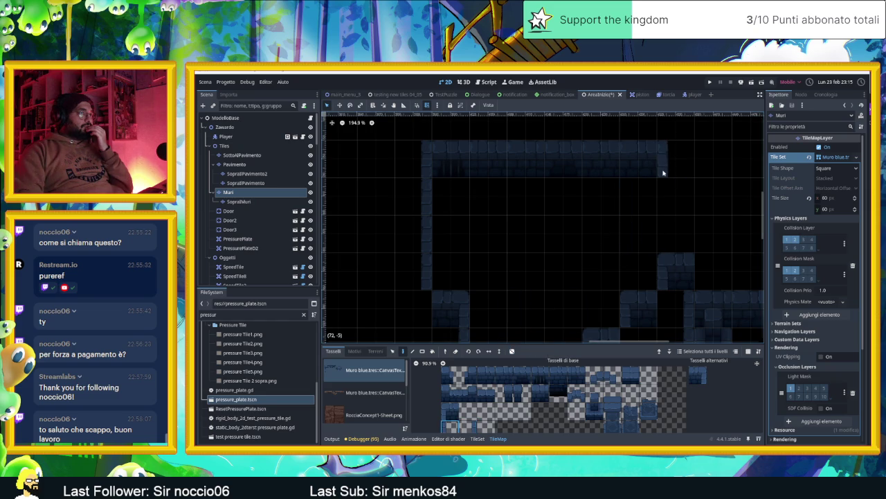
left_click_drag(692, 198, 594, 195)
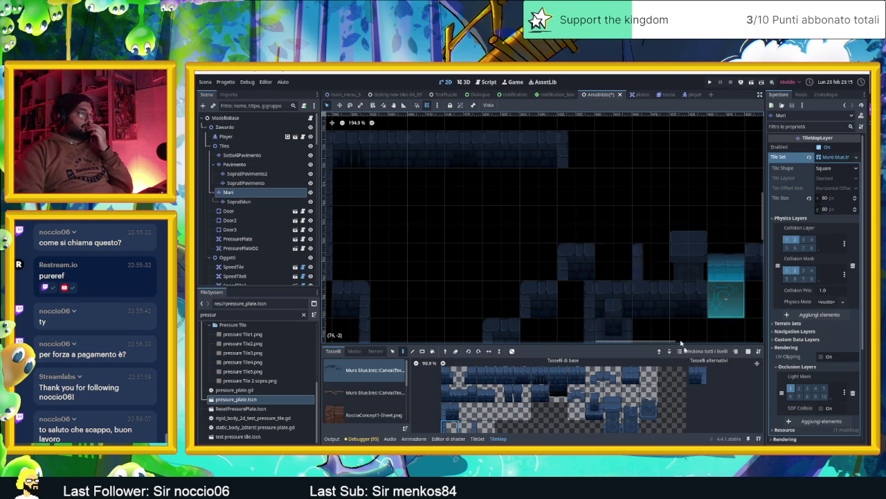
scroll(462, 412, "down", 3)
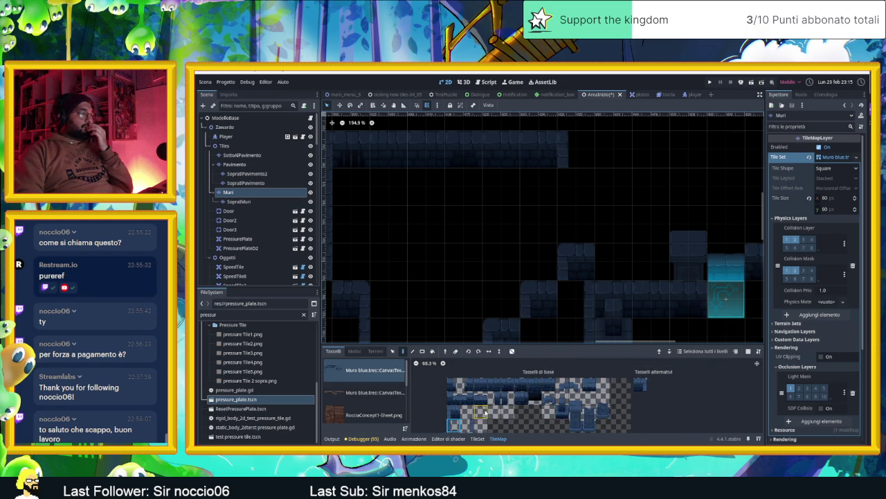
- Survey the lower and right parts of the level and pick a wall tile to paint
left_click(462, 413)
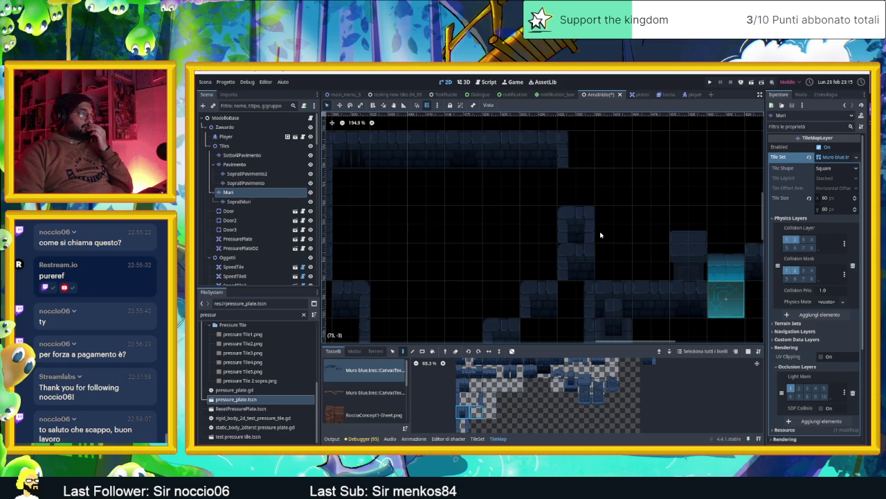
left_click_drag(669, 234, 699, 250)
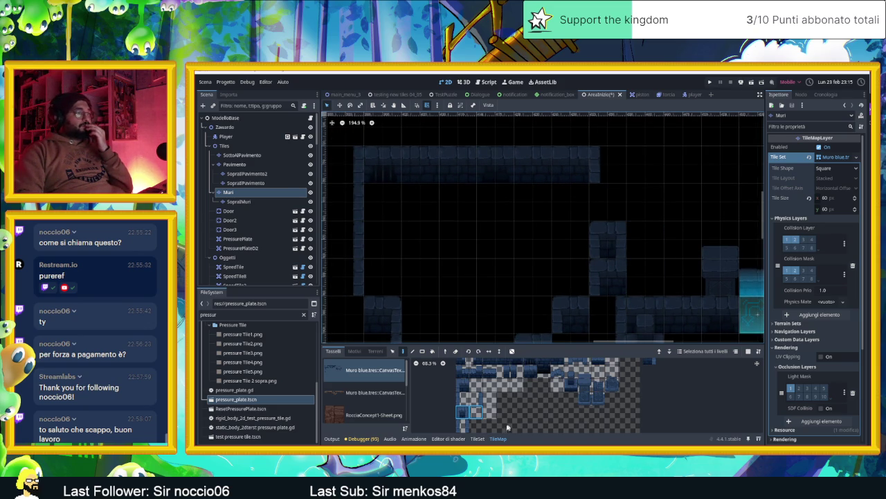
left_click(504, 371)
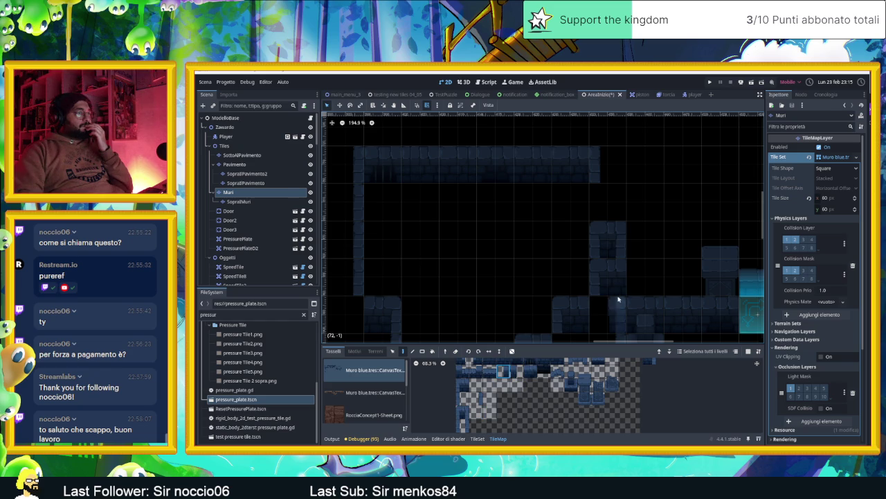
left_click(516, 371)
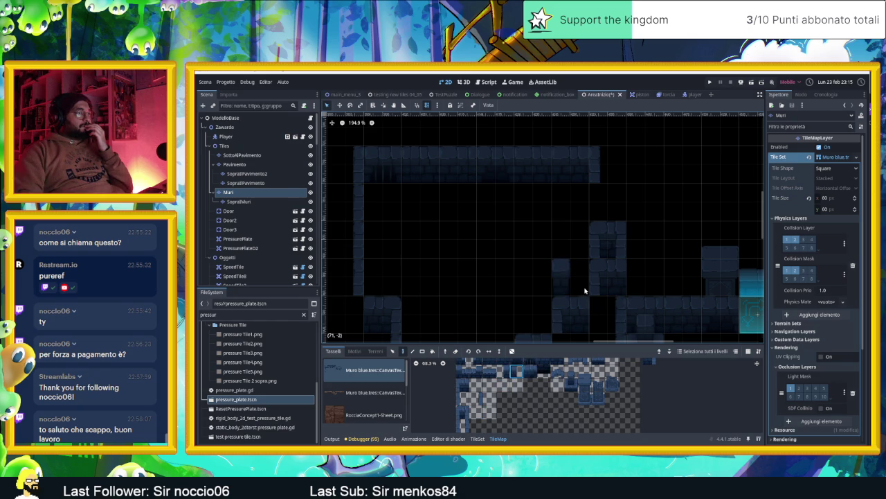
left_click_drag(614, 323, 625, 259)
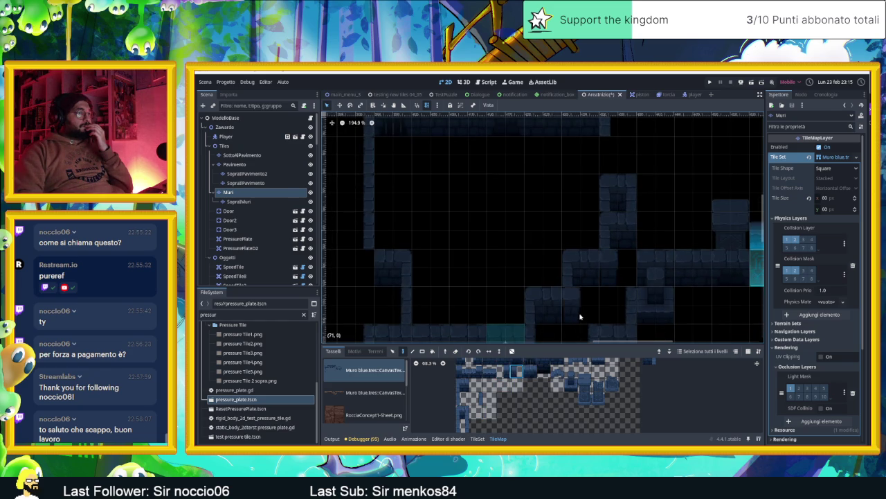
left_click_drag(590, 292, 600, 275)
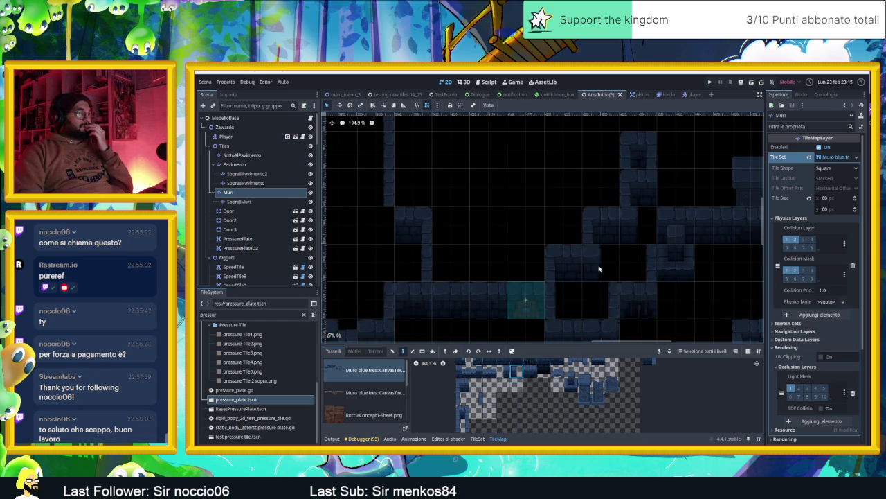
mouse_move(620, 272)
left_mouse_down()
mouse_move(559, 297)
mouse_move(628, 297)
left_mouse_up()
scroll(558, 290, "down", 3)
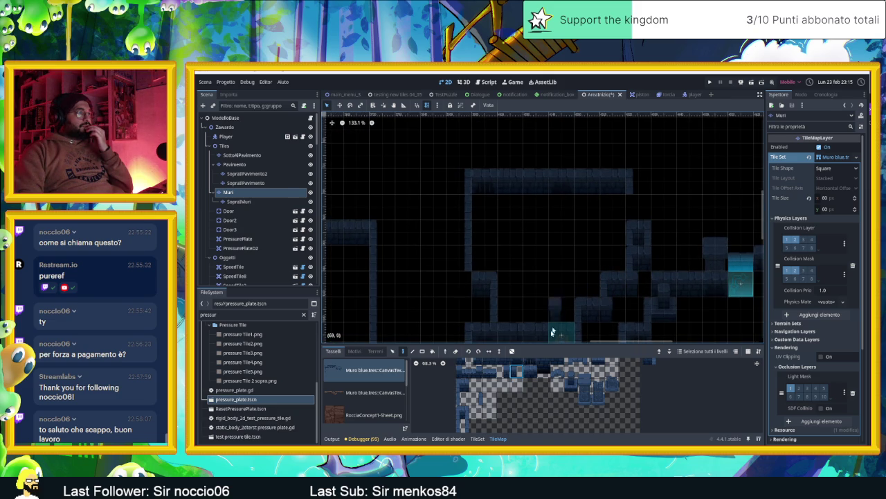
scroll(572, 373, "up", 1)
left_click(596, 385)
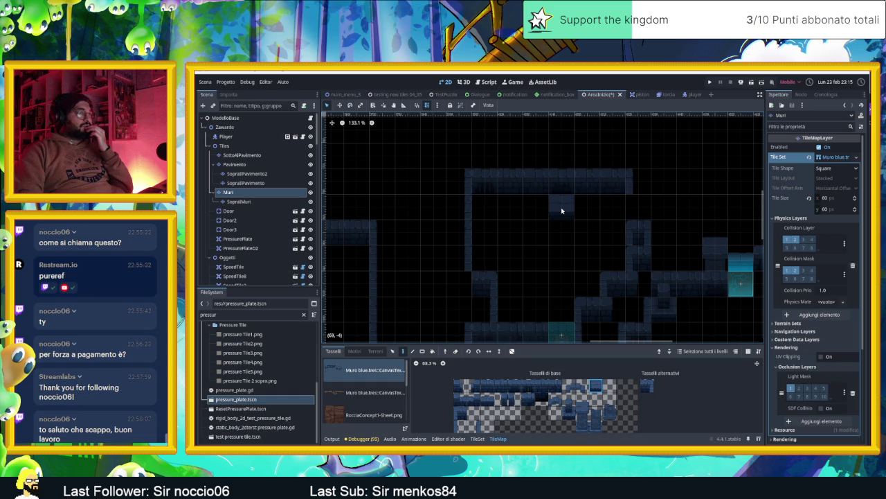
- Paint a wall block below the top corridor, then erase two wall tiles to open a gap
left_click(562, 210)
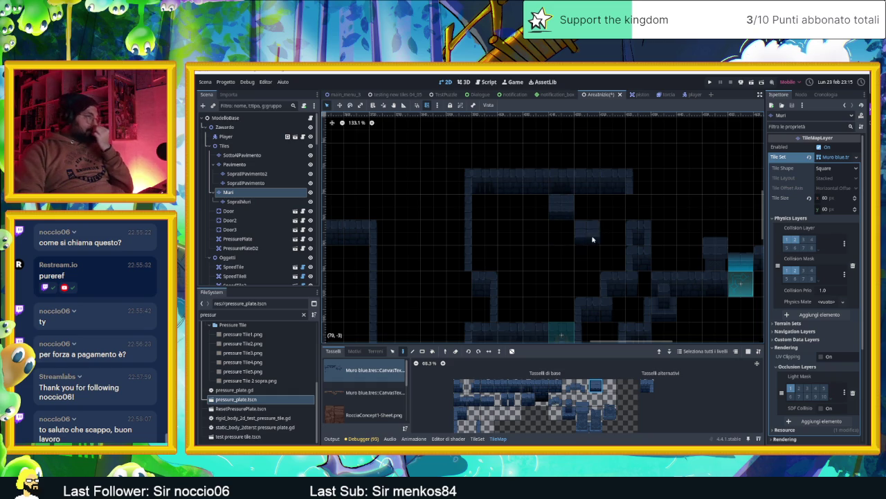
left_click_drag(592, 259, 571, 267)
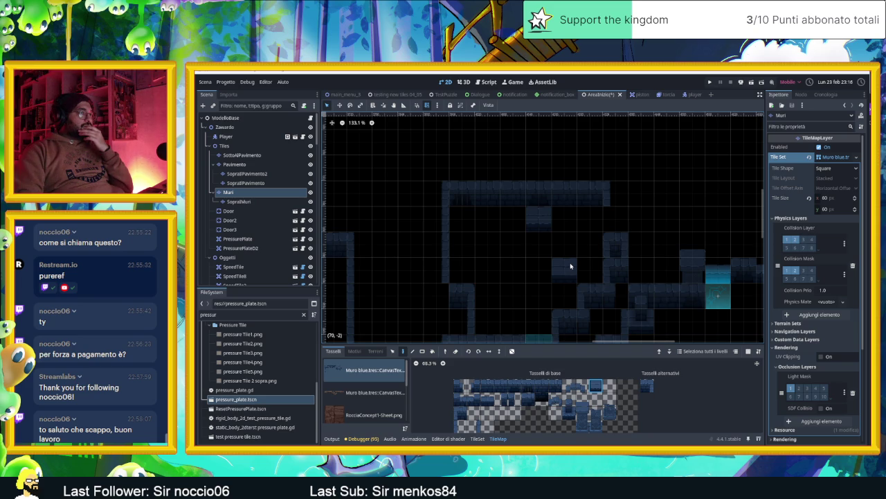
right_click(539, 217)
right_click(540, 194)
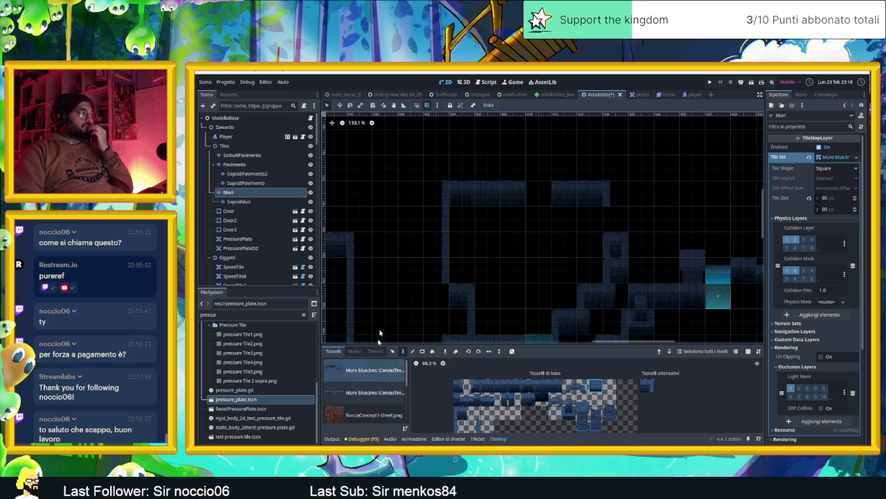
- Replace the FileSystem filter text with 'piston' to list the piston assets
scroll(250, 245, "down", 8)
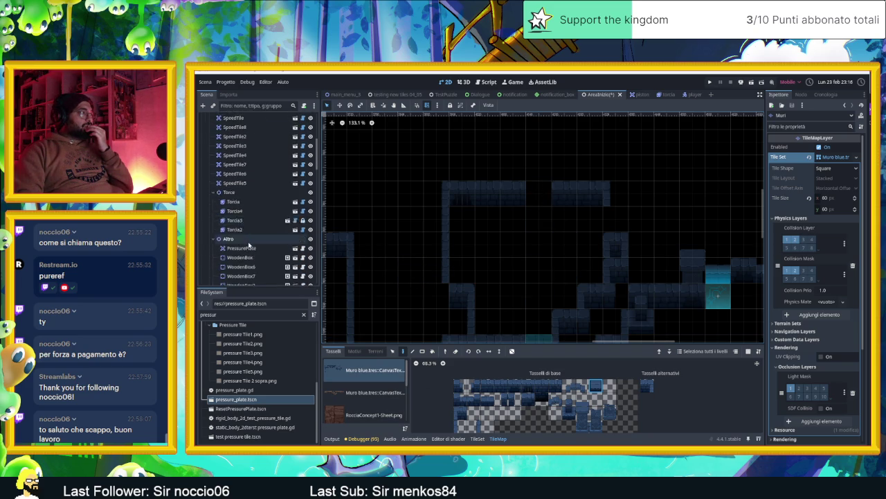
scroll(250, 245, "down", 6)
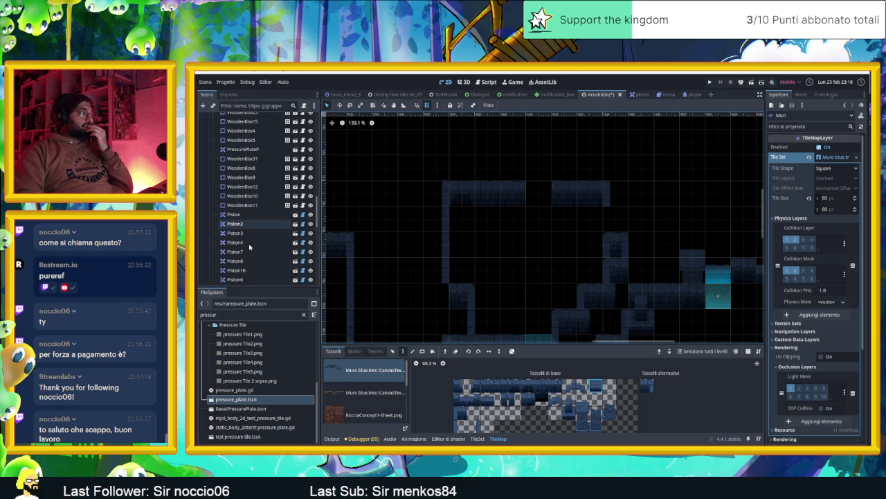
scroll(249, 247, "down", 1)
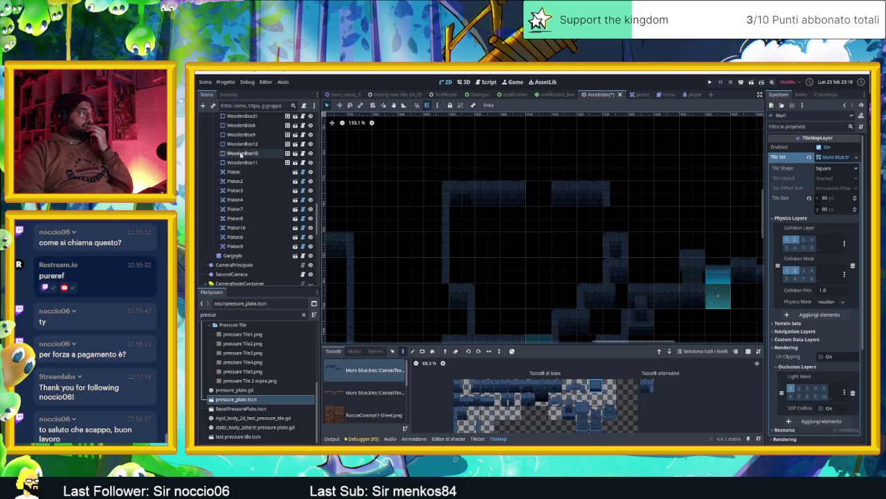
left_click(230, 314)
key("ctrl+a")
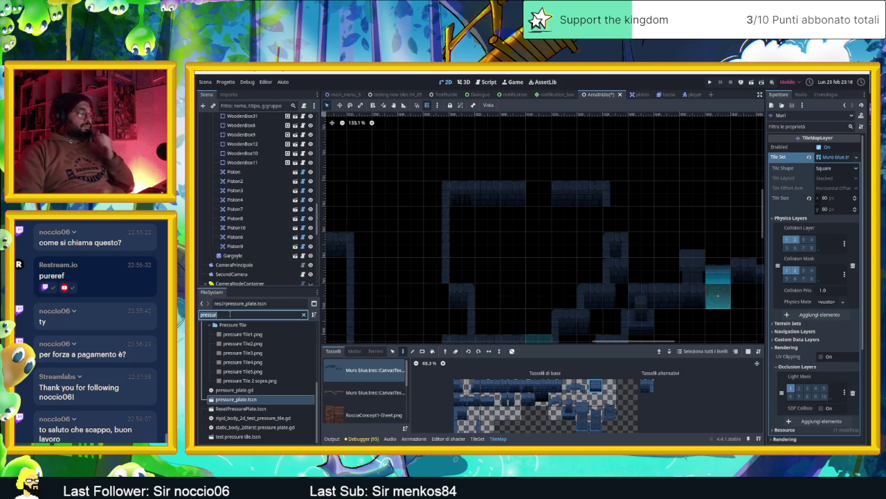
type("pisto")
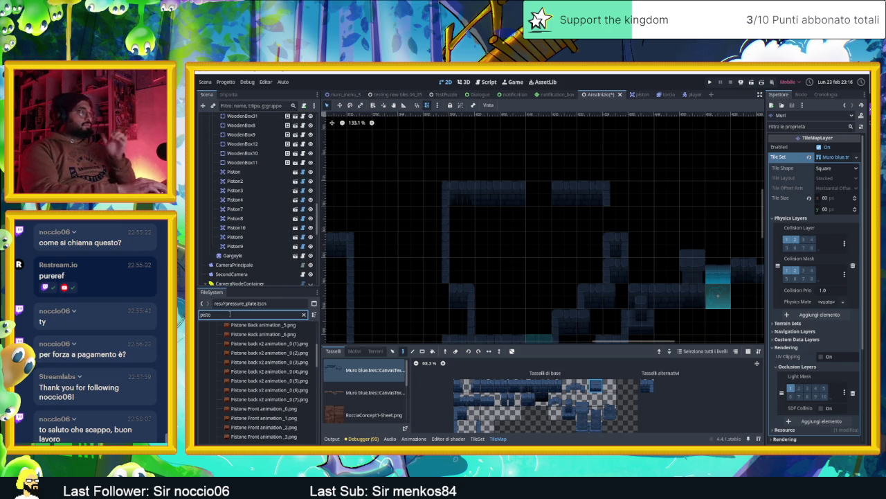
type("n")
- Select the Altro group of level objects in the Scene tree
scroll(245, 199, "up", 3)
scroll(232, 198, "up", 3)
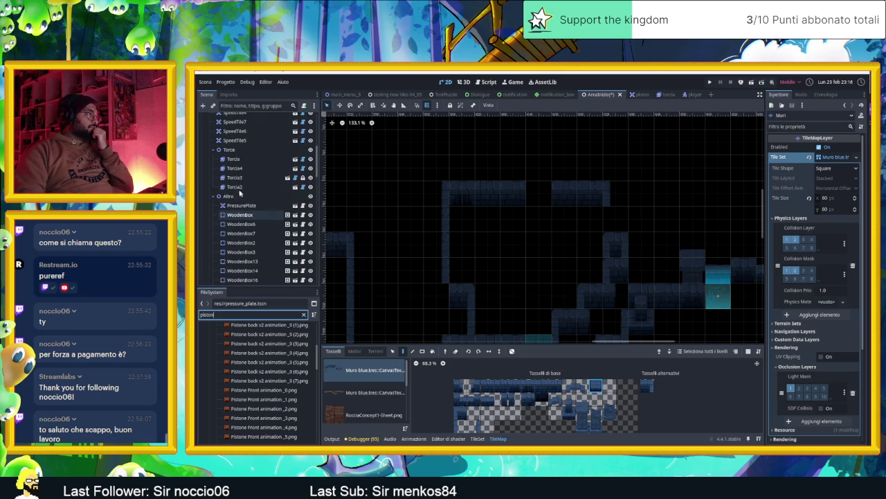
left_click(229, 197)
scroll(272, 373, "down", 3)
scroll(271, 374, "down", 10)
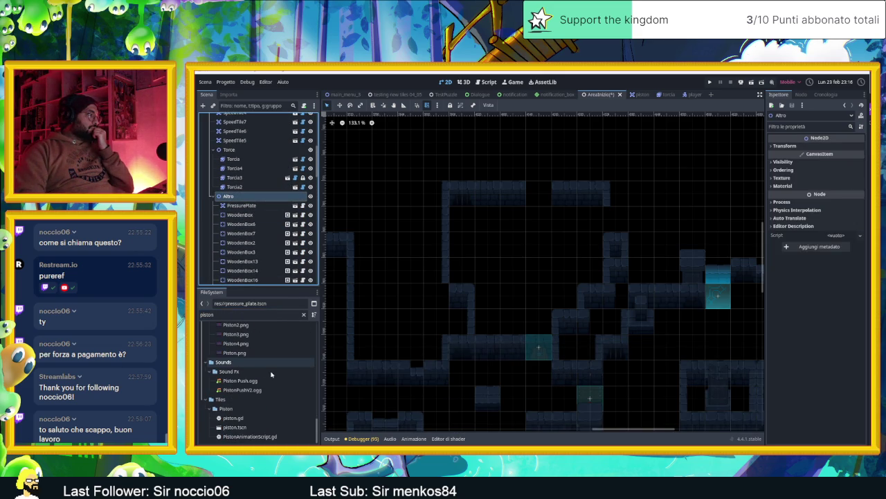
- Drop piston.tscn into the top wall gap above the teal tile, then deselect it
mouse_move(235, 426)
left_mouse_down()
mouse_move(340, 390)
mouse_move(538, 217)
mouse_move(551, 189)
left_mouse_up()
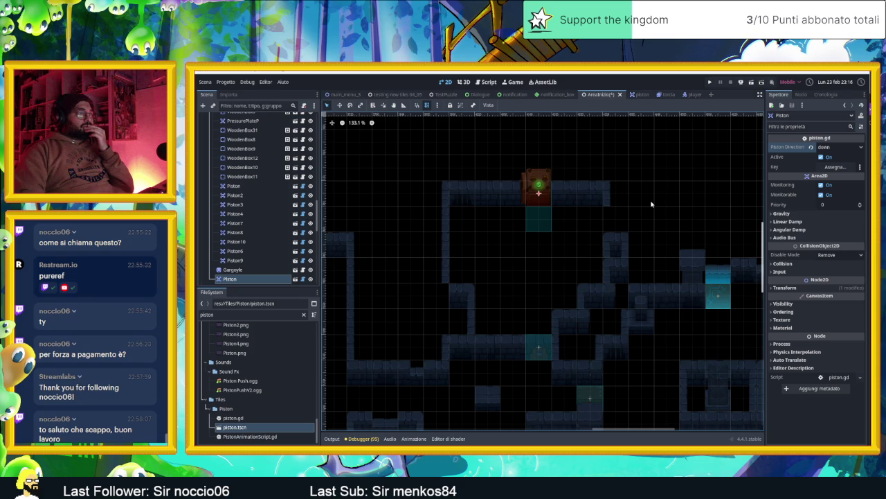
left_click(650, 204)
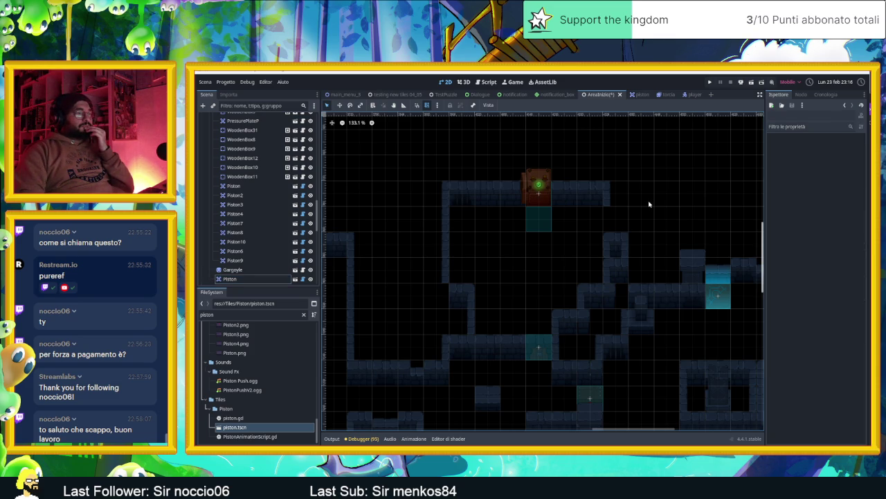
- Move the new Piston node into the piston group, leaving its name as Piston5
left_click_drag(665, 221, 547, 241)
scroll(279, 191, "up", 3)
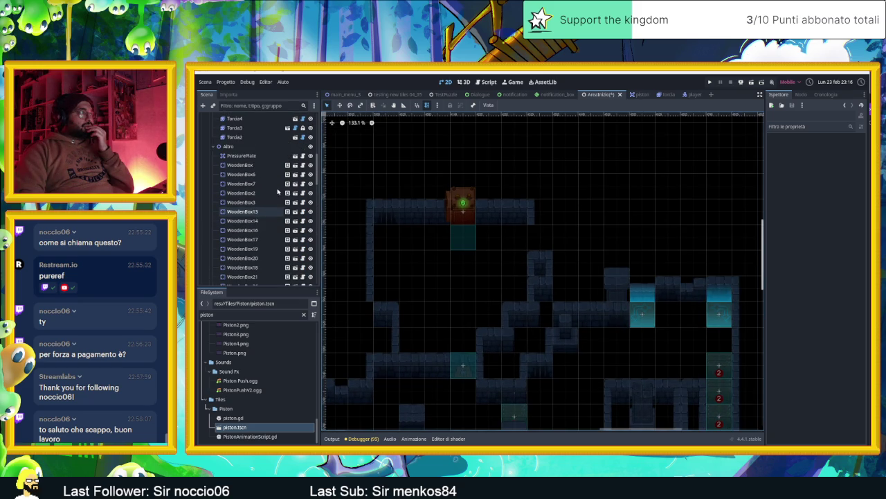
scroll(277, 193, "down", 6)
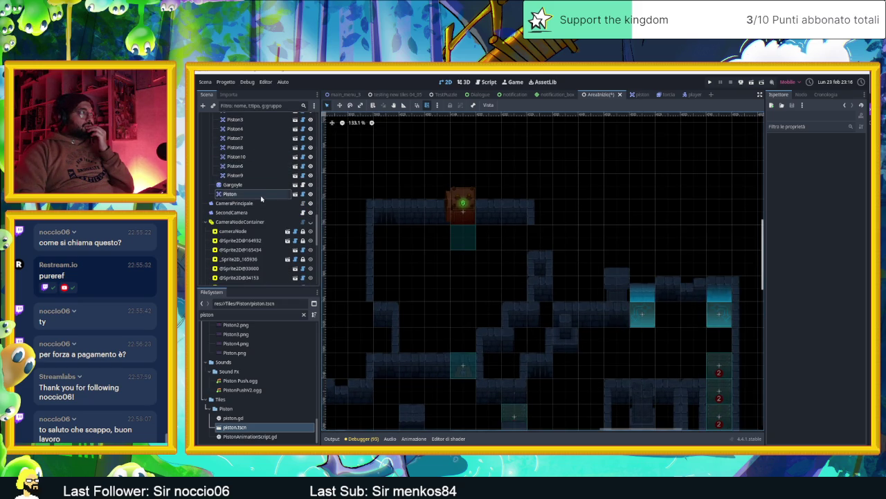
left_click_drag(239, 195, 248, 185)
scroll(253, 182, "up", 5)
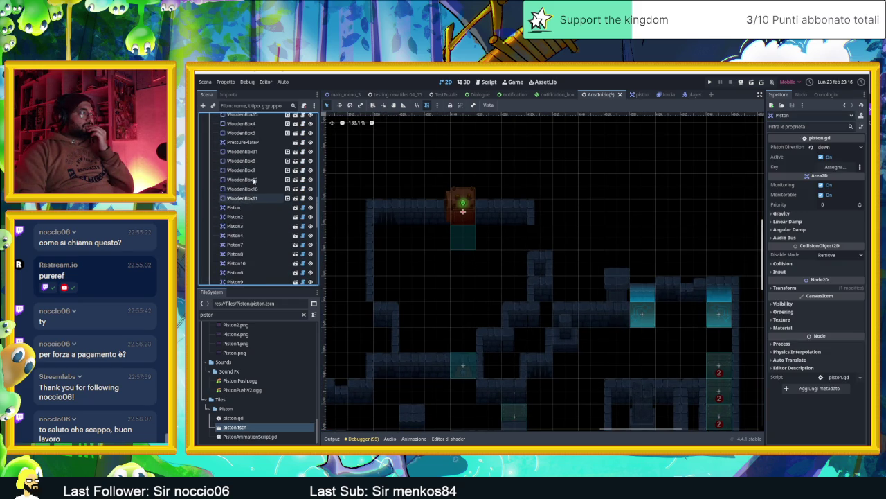
scroll(253, 181, "up", 10)
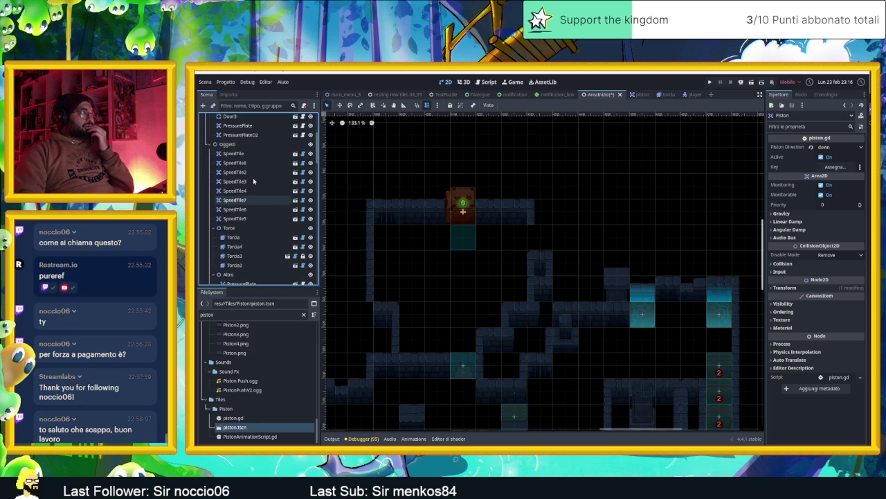
scroll(253, 181, "down", 5)
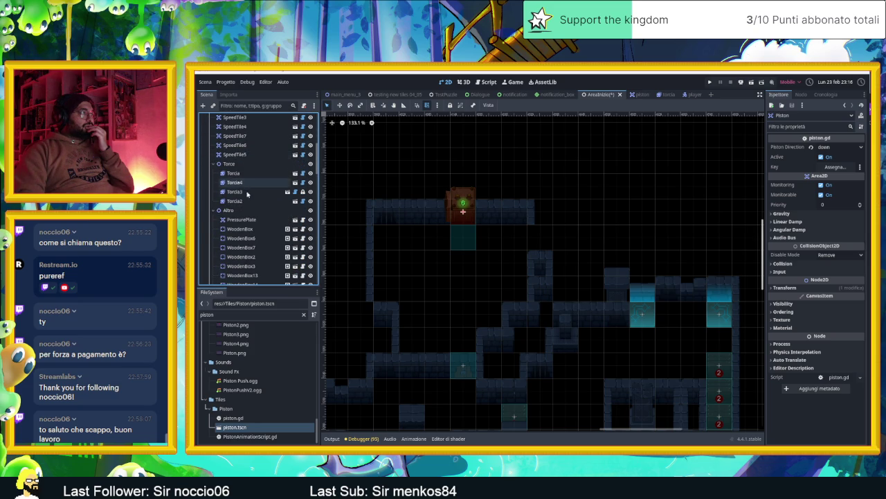
scroll(244, 200, "down", 6)
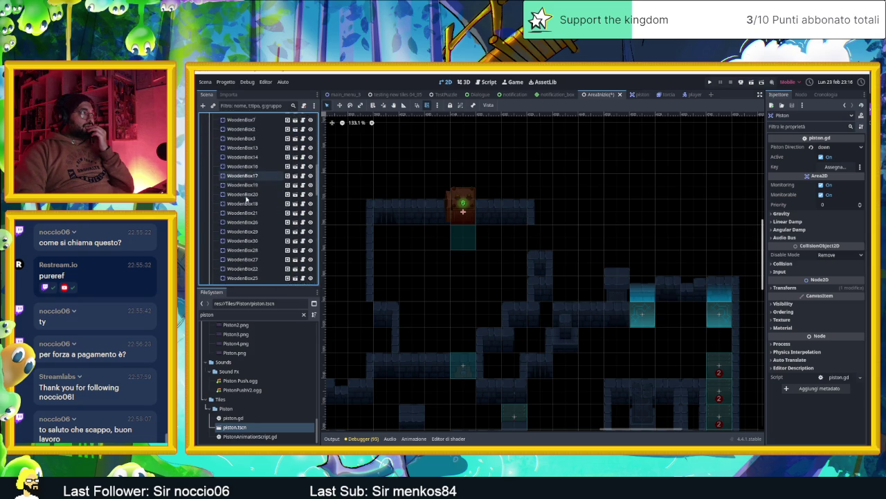
scroll(246, 202, "down", 6)
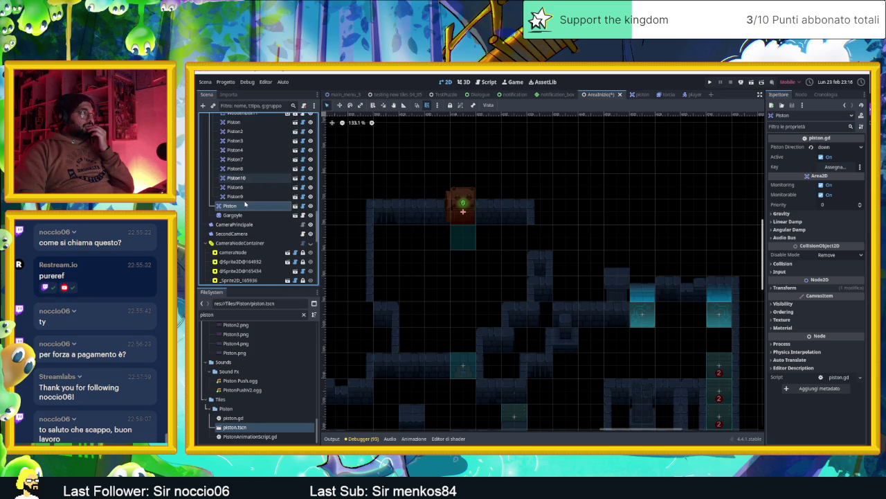
left_click_drag(245, 201, 253, 204)
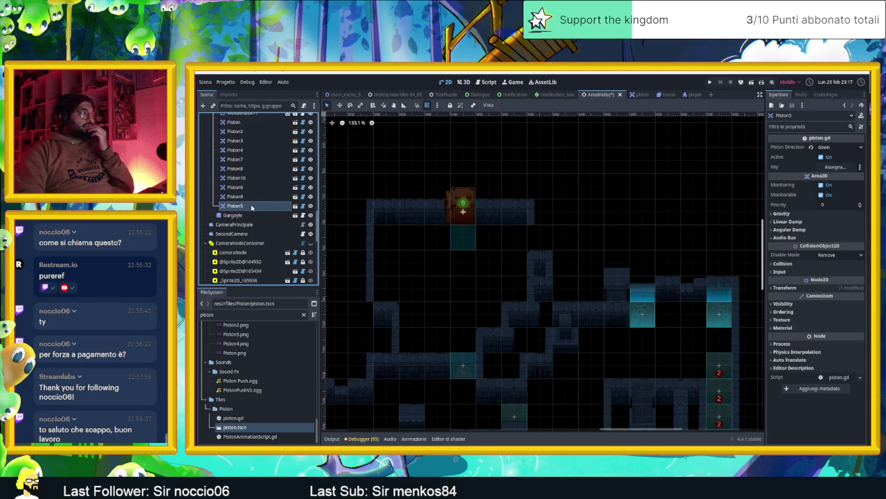
double_click(253, 205)
key("Escape")
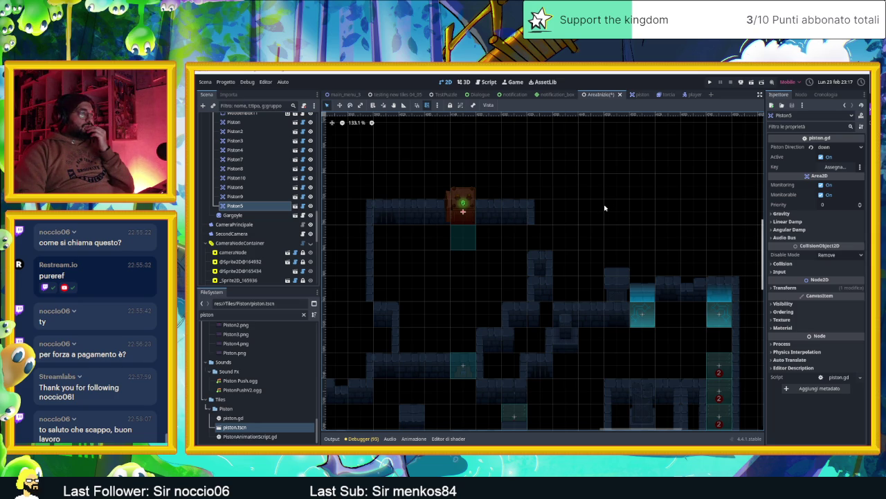
scroll(278, 218, "up", 10)
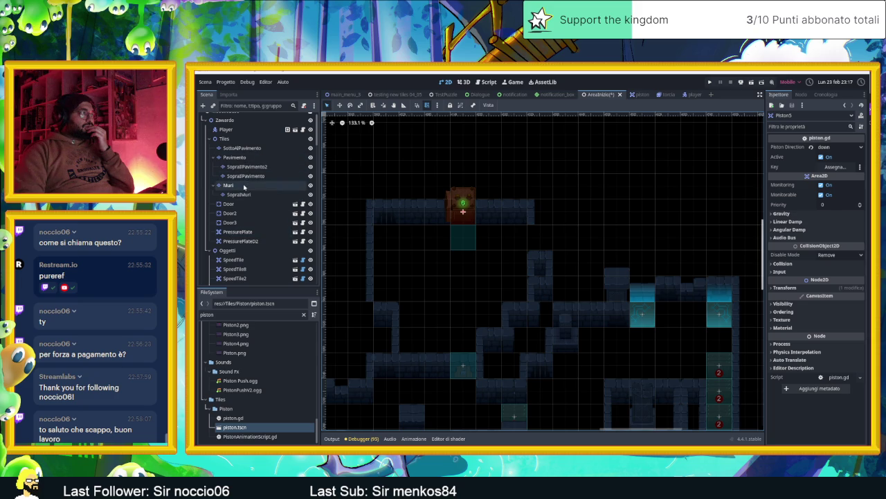
- On the Muri layer, paint random wall tiles extending the top row right plus a new row
left_click(228, 185)
left_click_drag(485, 385, 557, 385)
left_click(511, 351)
left_click_drag(543, 208, 630, 213)
mouse_move(564, 263)
left_mouse_down()
mouse_move(716, 259)
mouse_move(501, 253)
mouse_move(613, 256)
mouse_move(603, 233)
mouse_move(609, 171)
mouse_move(569, 246)
left_mouse_up()
- Extend the top wall row further right and pan across the level to review it
scroll(613, 256, "down", 4)
scroll(609, 172, "down", 1)
left_click_drag(487, 187, 576, 190)
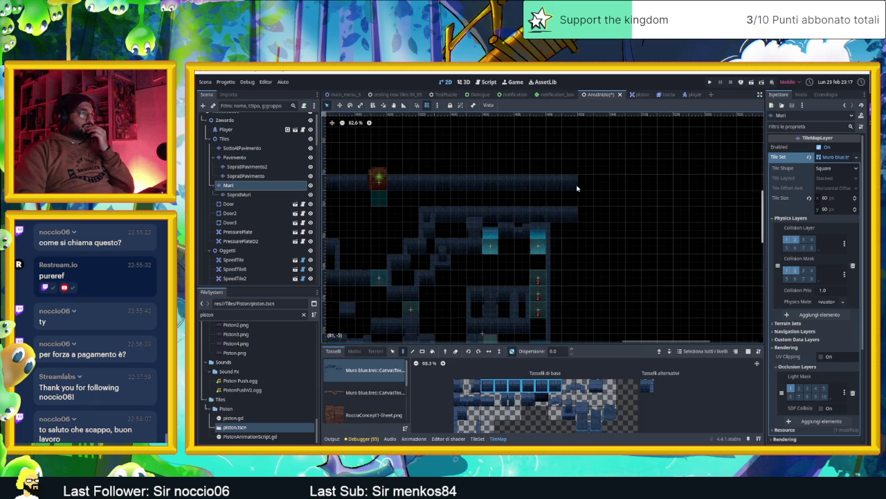
scroll(525, 222, "down", 4)
mouse_move(500, 239)
left_mouse_down()
mouse_move(604, 190)
mouse_move(606, 177)
left_mouse_up()
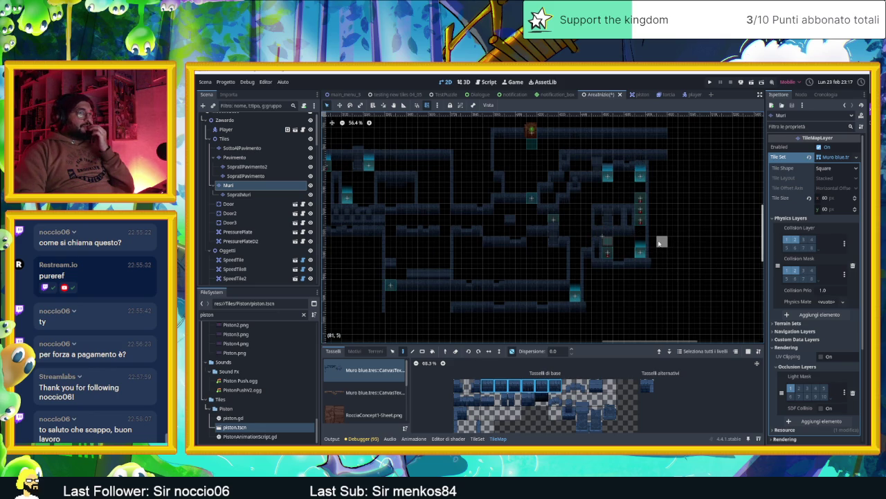
left_click_drag(641, 196, 638, 246)
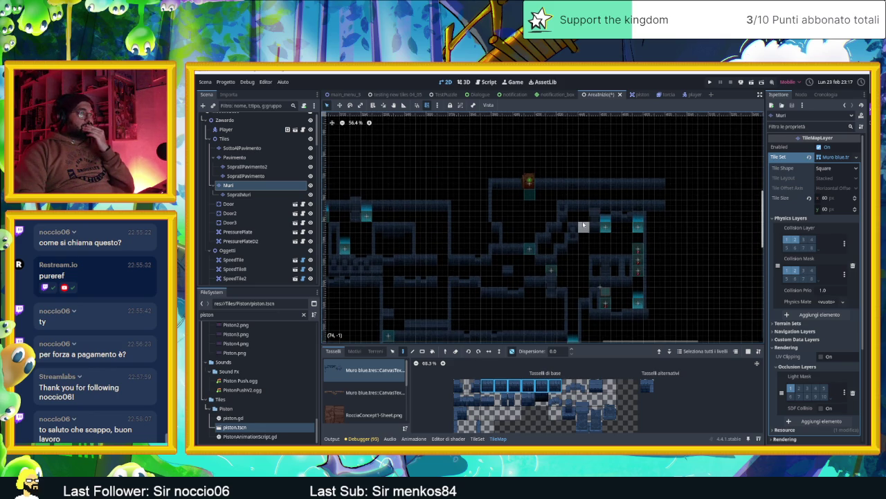
scroll(579, 210, "up", 5)
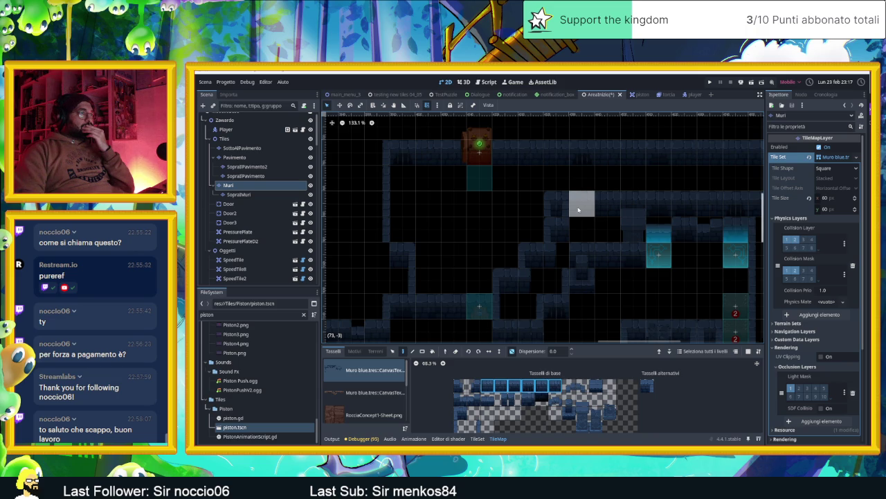
left_click_drag(611, 219, 562, 244)
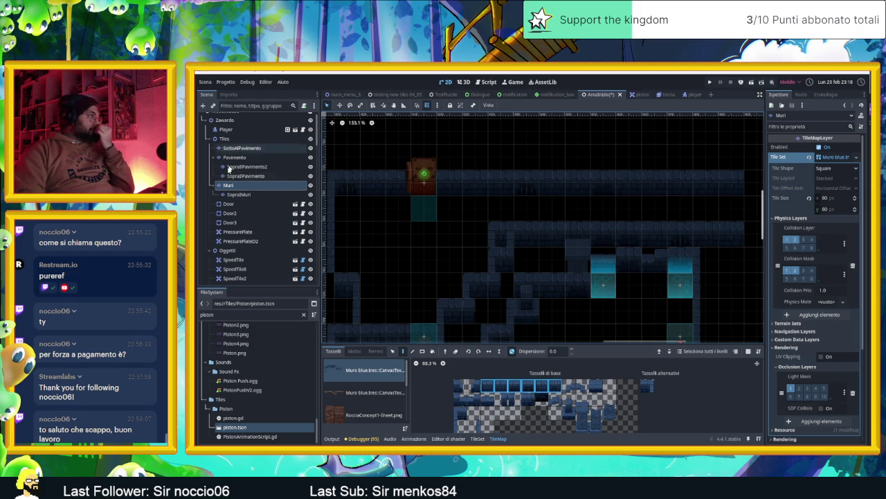
- Filter FileSystem for 'speed' and drop speed_tile.tscn at the top corridor's left end under Oggetti
left_click(233, 251)
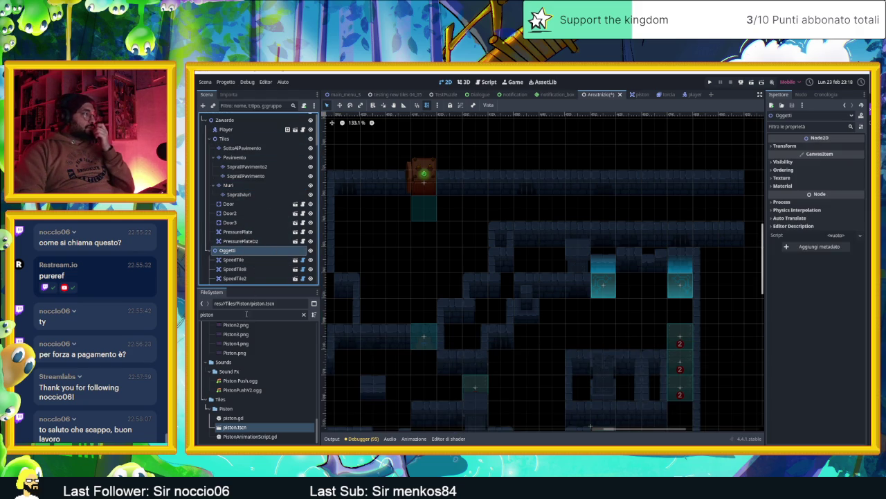
left_click(246, 314)
type("speed")
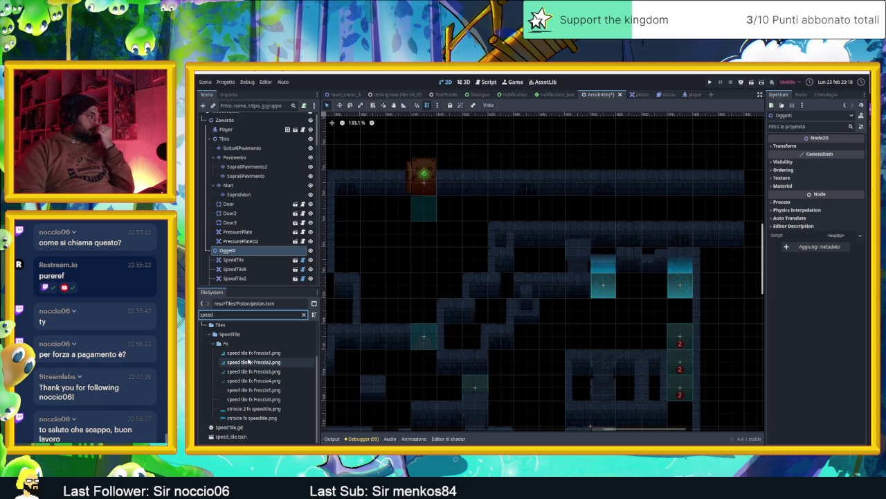
left_click(248, 437)
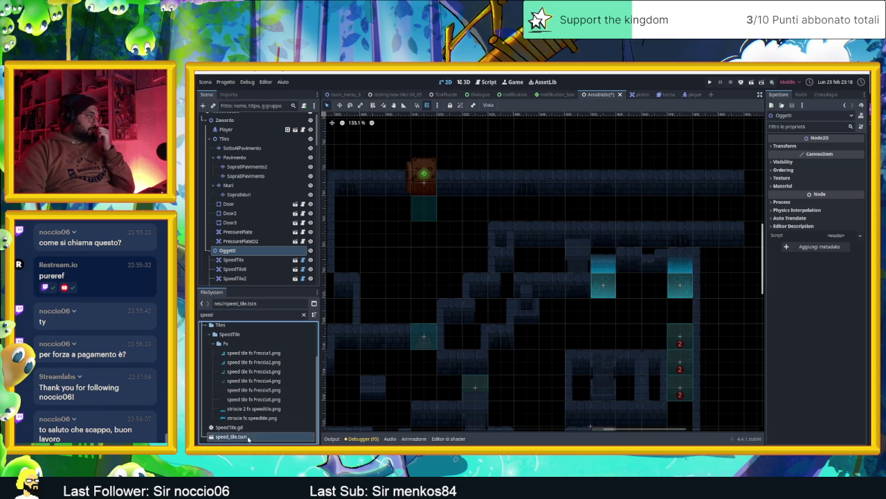
mouse_move(248, 437)
left_mouse_down()
mouse_move(346, 229)
mouse_move(344, 206)
mouse_move(360, 220)
mouse_move(347, 208)
left_mouse_up()
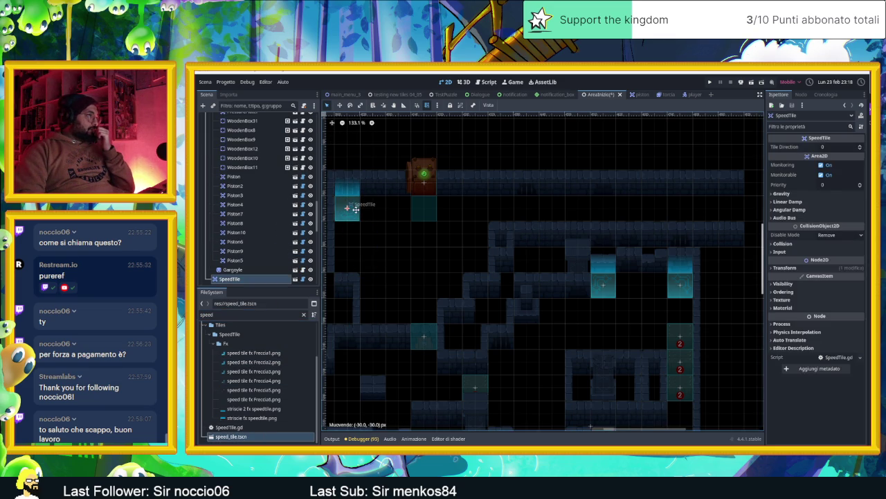
- Drag the new SpeedTile node to a new spot in the Scene tree so it becomes SpeedTile9
scroll(263, 211, "up", 3)
scroll(263, 213, "up", 5)
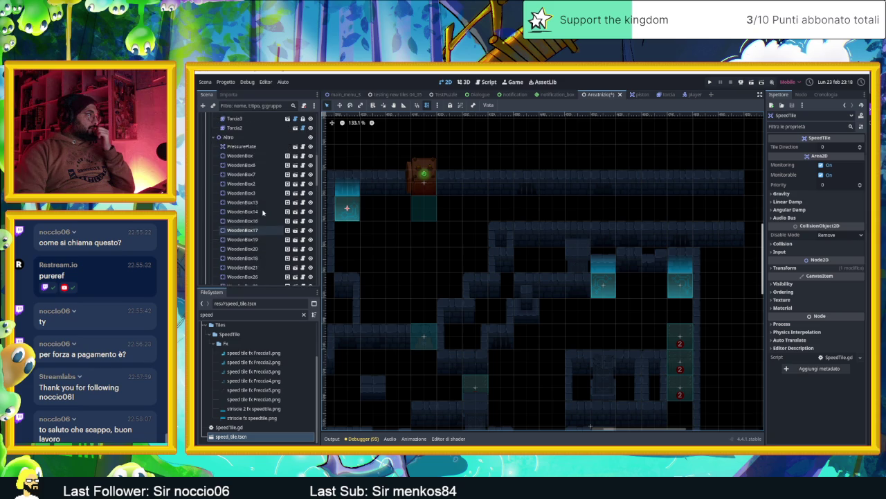
scroll(261, 220, "down", 6)
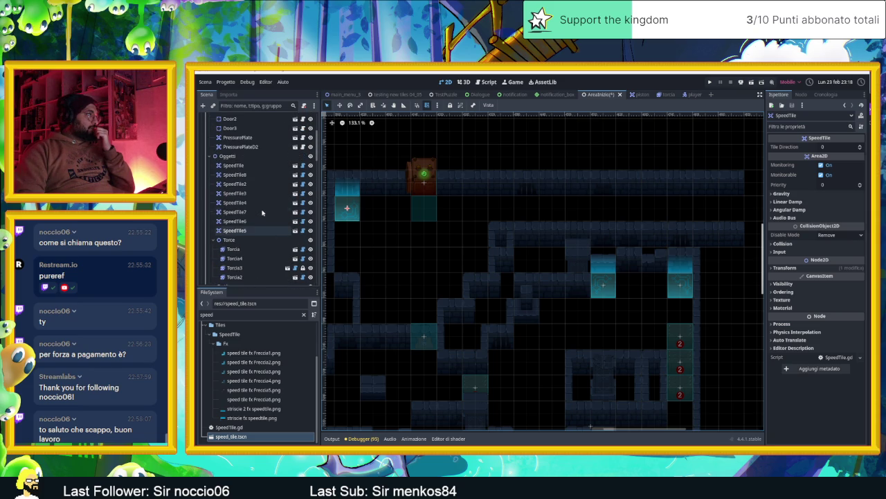
scroll(259, 232, "down", 5)
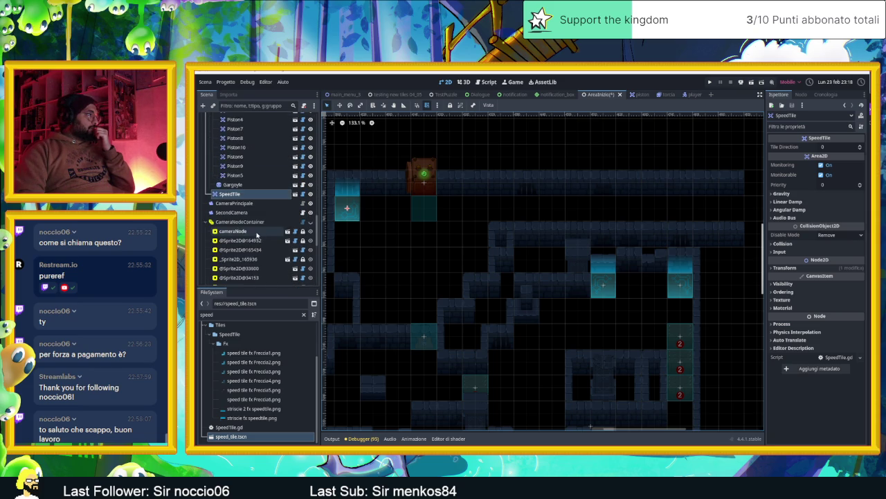
mouse_move(229, 173)
left_mouse_down()
mouse_move(236, 112)
mouse_move(276, 193)
left_mouse_up()
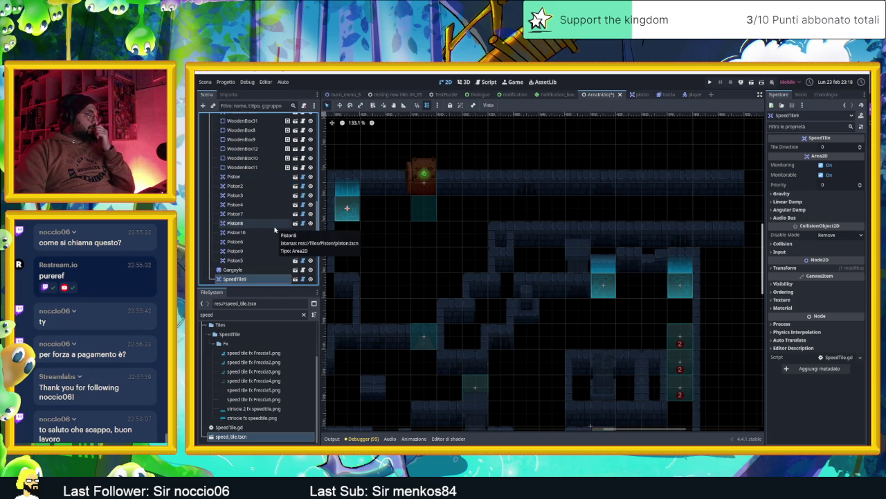
scroll(275, 230, "up", 5)
scroll(274, 230, "up", 5)
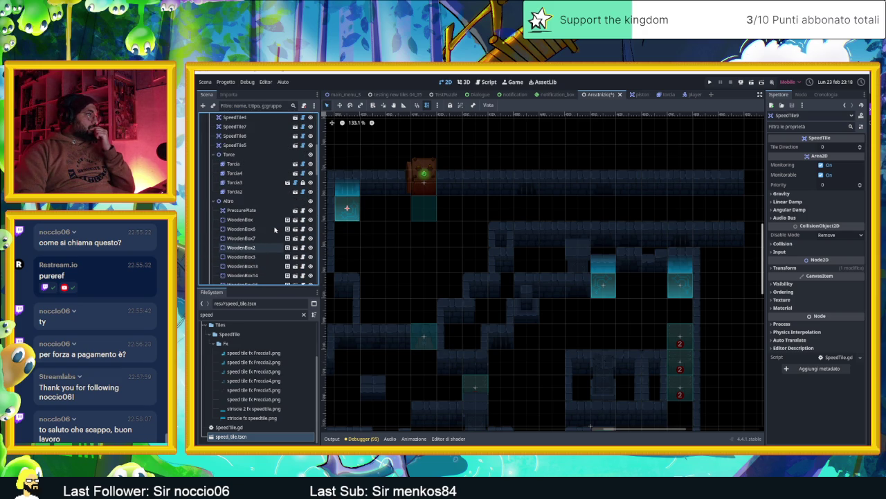
- Raise SpeedTile9's Tile Direction to 2 in the Inspector
scroll(274, 229, "down", 3)
scroll(274, 229, "up", 3)
scroll(274, 229, "up", 5)
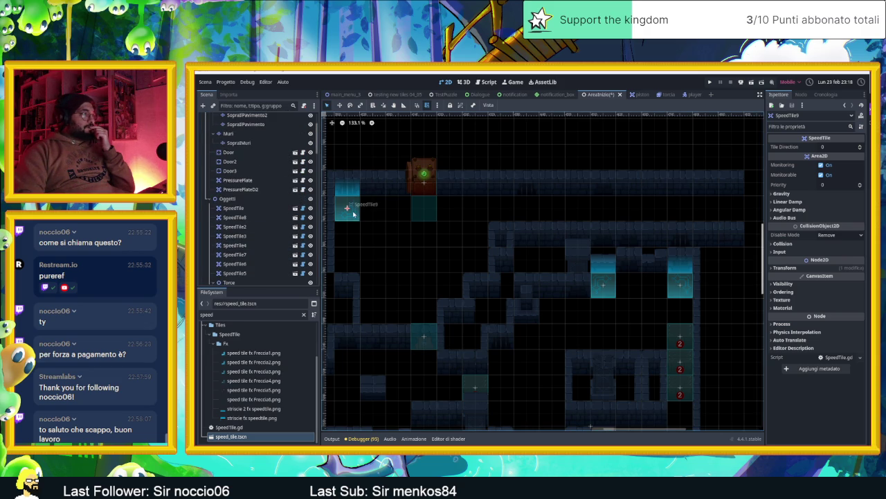
left_click(860, 146)
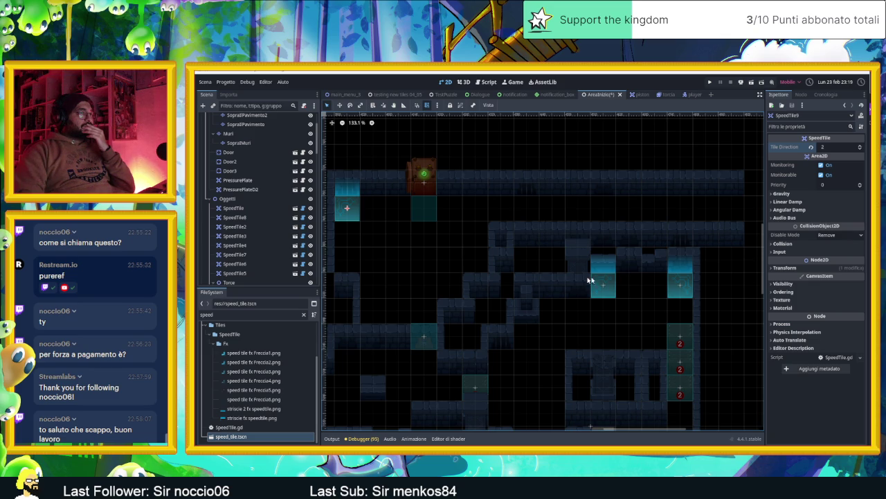
scroll(249, 229, "up", 3)
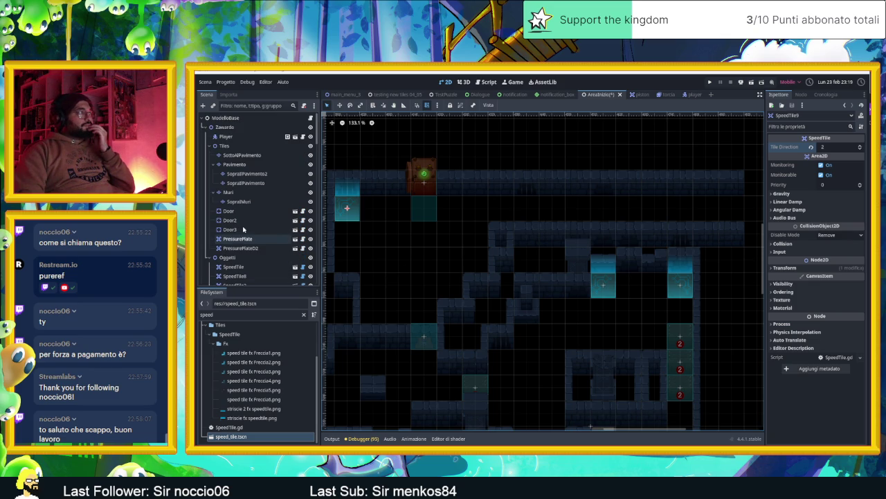
- Paint an extra wall tile on the Muri layer, then save and briefly playtest the scene
left_click(239, 192)
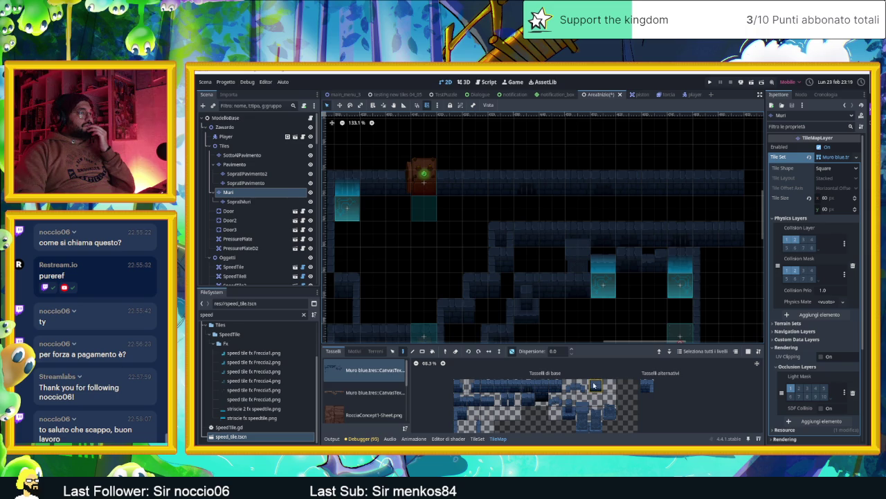
left_click(732, 208)
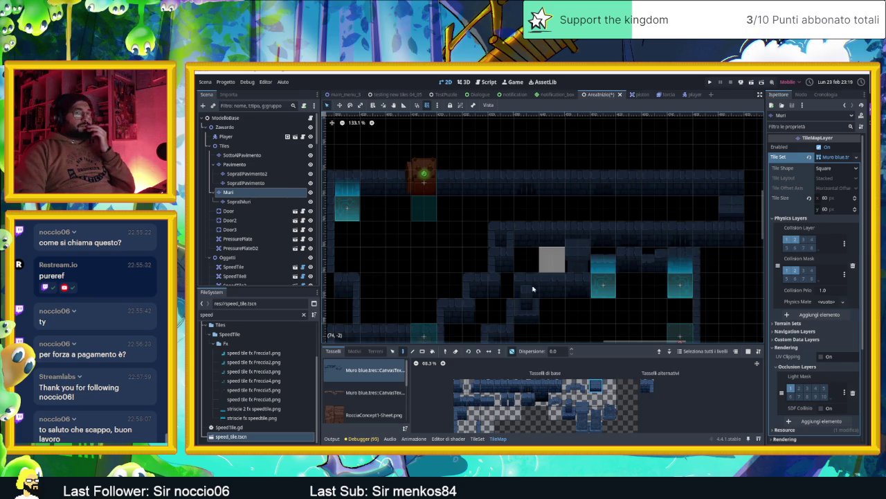
left_click(746, 80)
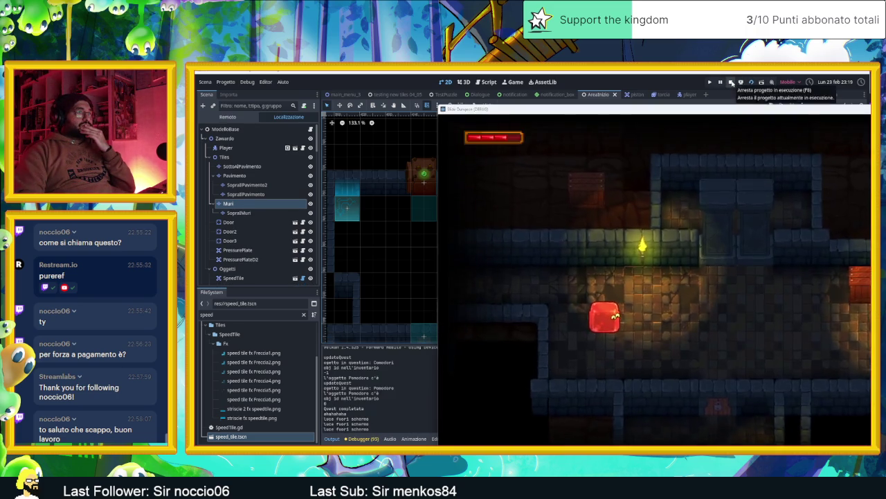
left_click(731, 82)
- Select the Player node and switch the canvas to Move mode
scroll(436, 242, "down", 5)
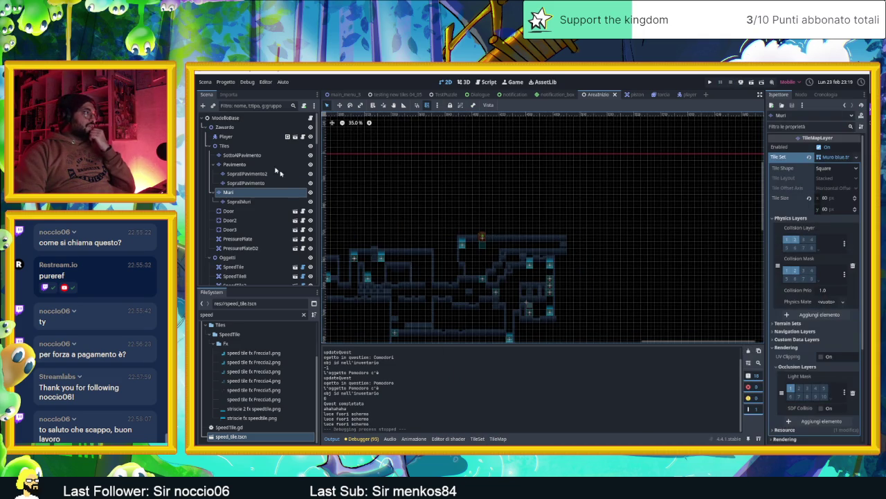
left_click(249, 136)
left_click(341, 105)
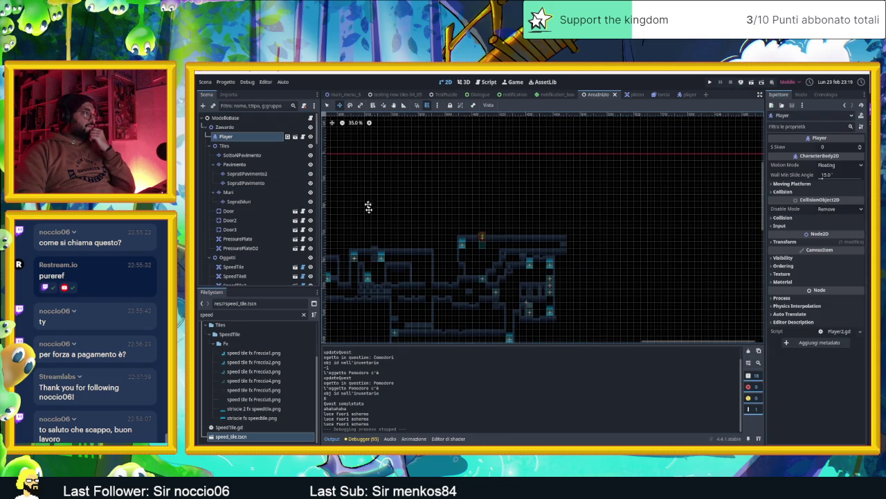
- Move the Player's starting position into the corridor
mouse_move(438, 258)
left_mouse_down()
mouse_move(569, 200)
mouse_move(502, 207)
left_mouse_up()
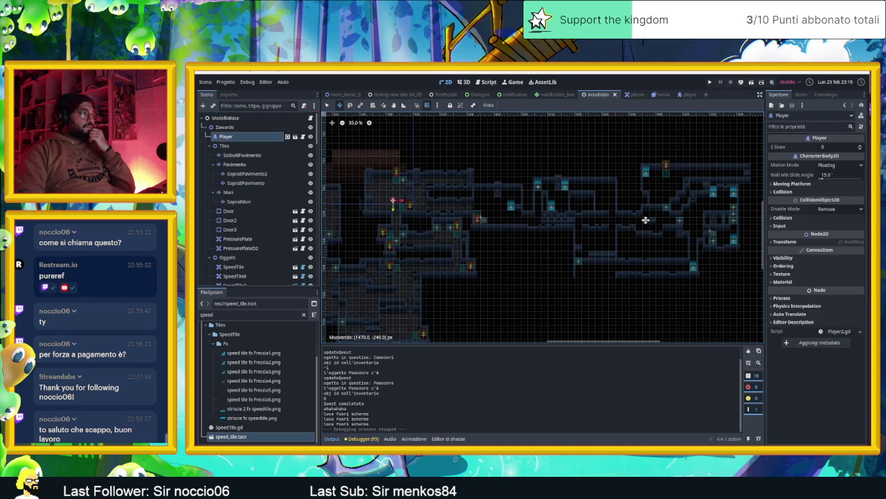
left_click_drag(670, 227, 667, 227)
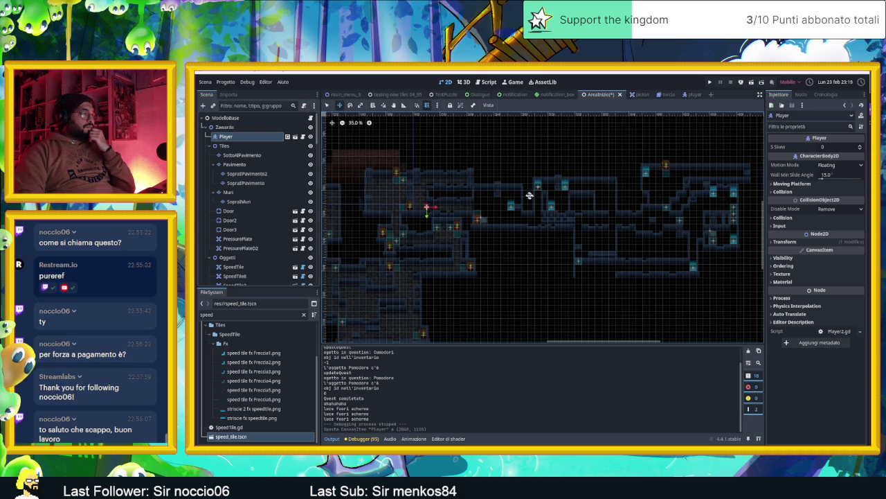
scroll(535, 197, "up", 3)
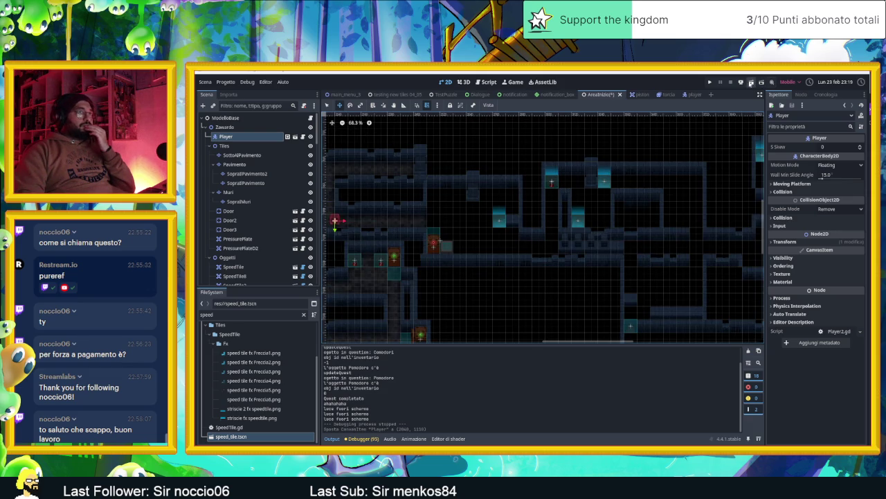
- Playtest the new start, then nudge the Player further right beside the green-lit door
left_click(751, 82)
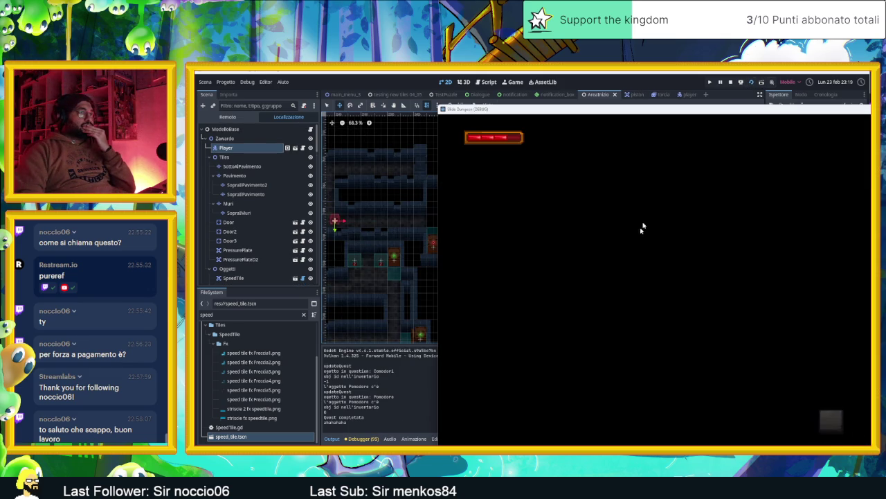
left_click_drag(619, 117, 467, 113)
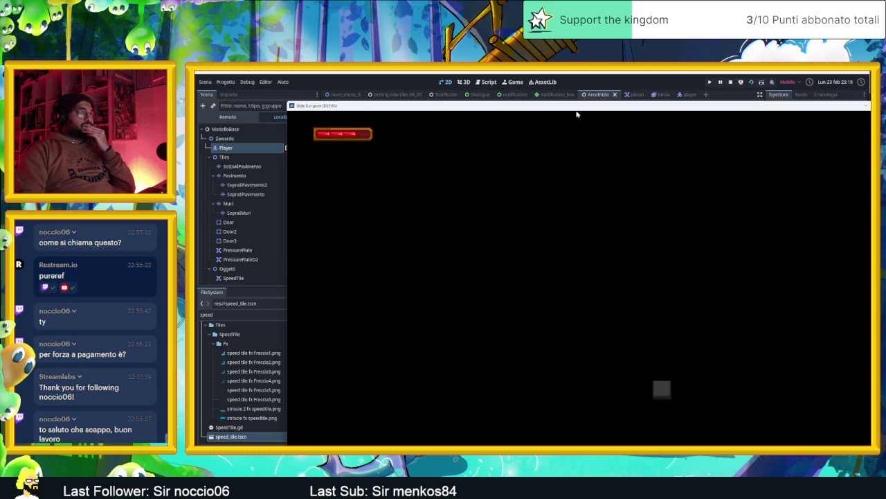
left_click(731, 82)
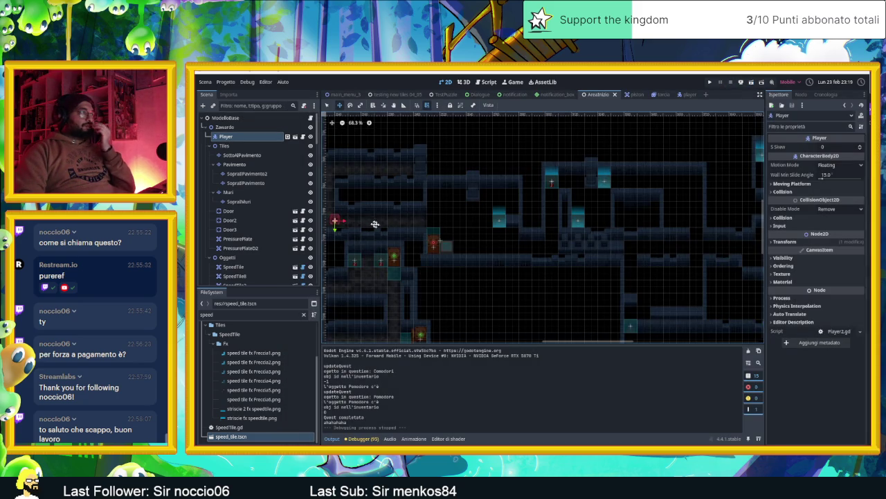
scroll(512, 241, "up", 6)
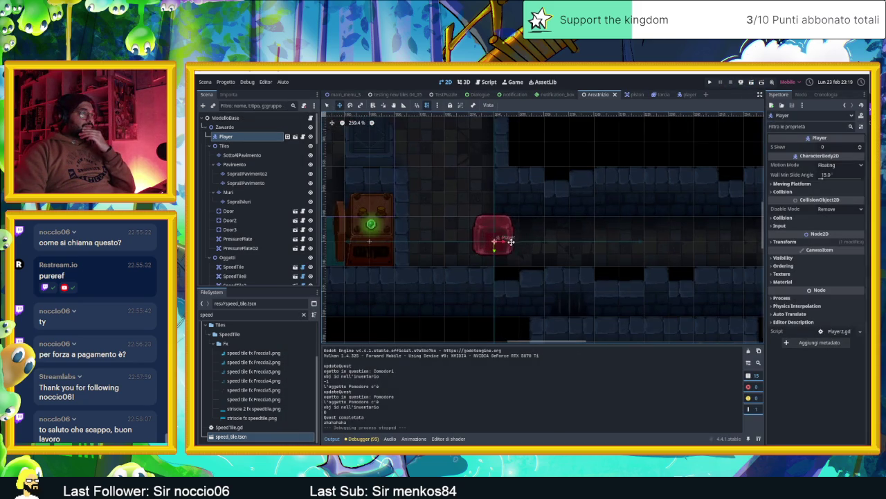
left_click_drag(517, 241, 575, 245)
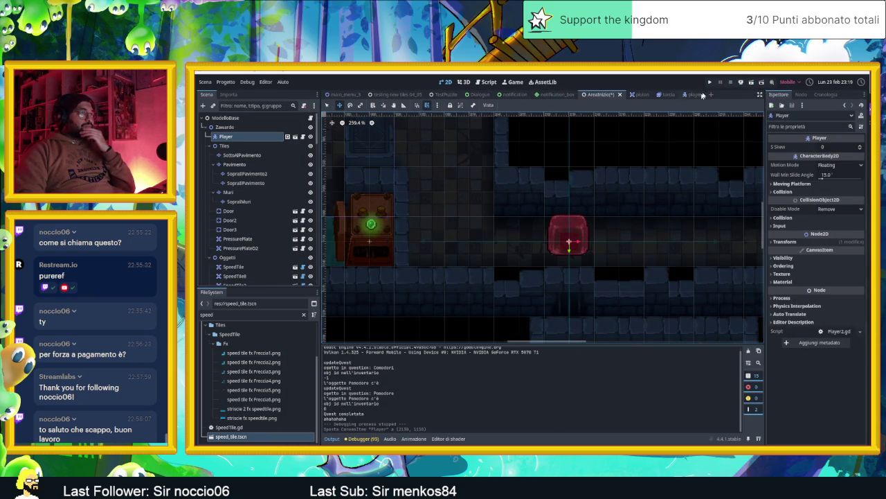
- Save and run the level, steering the slime through the first rooms and onto the arrow tiles
key("ctrl+s")
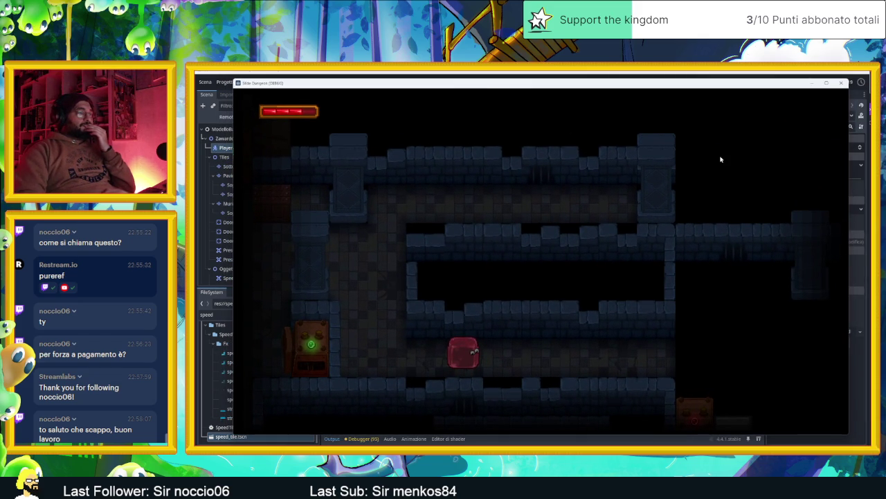
key("Right")
key("Left")
key("Down")
key("Right")
key("Down")
key("Up")
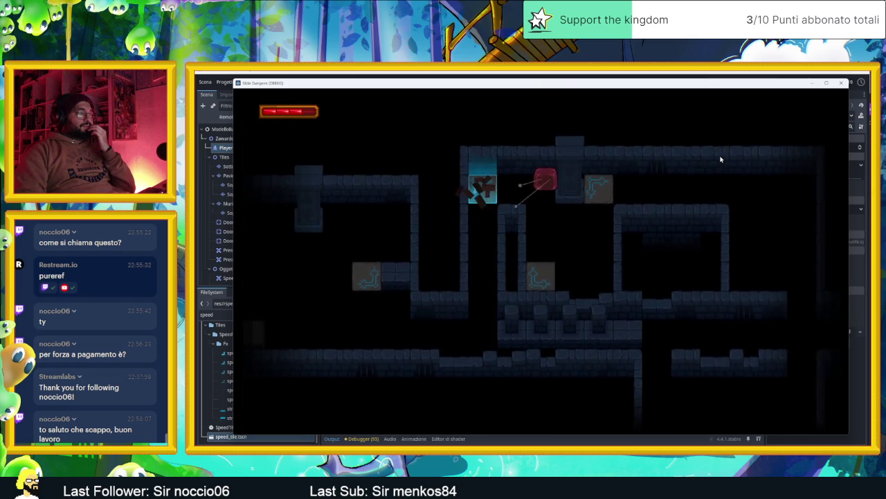
key("Down")
key("Down")
key("Left")
key("Up")
key("Left")
key("Up")
key("Right")
key("Left")
key("Down")
key("Left")
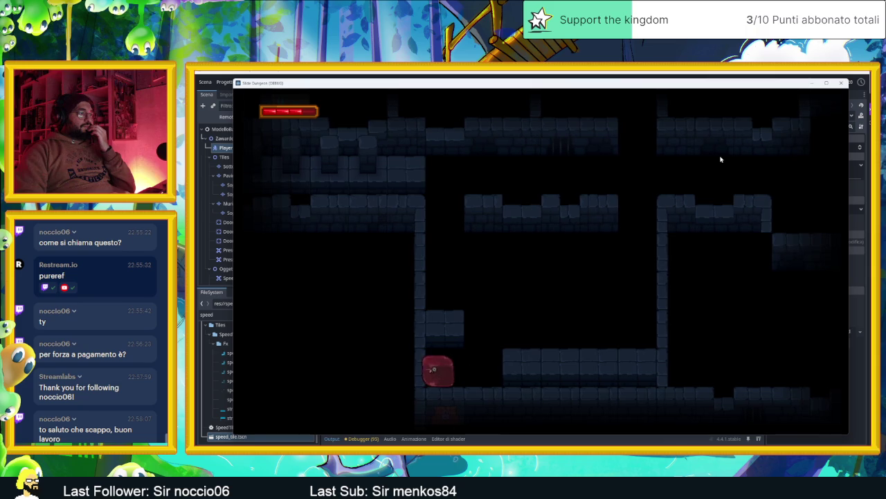
key("Up")
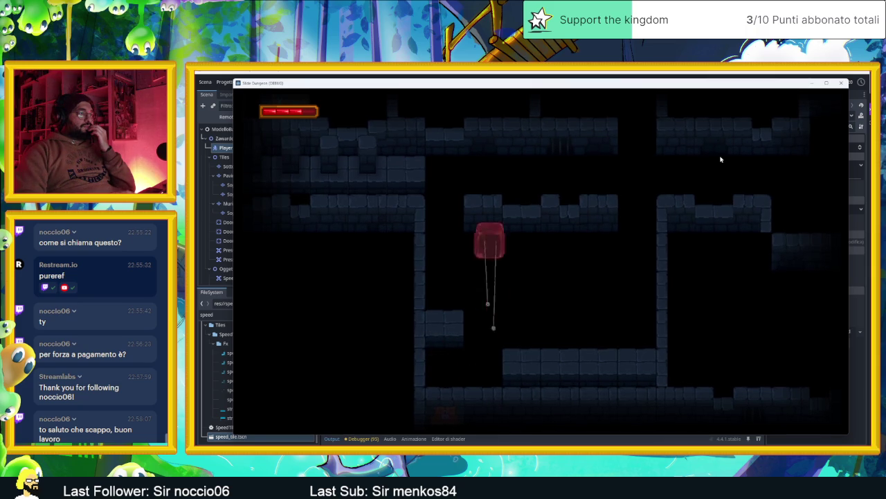
key("Down")
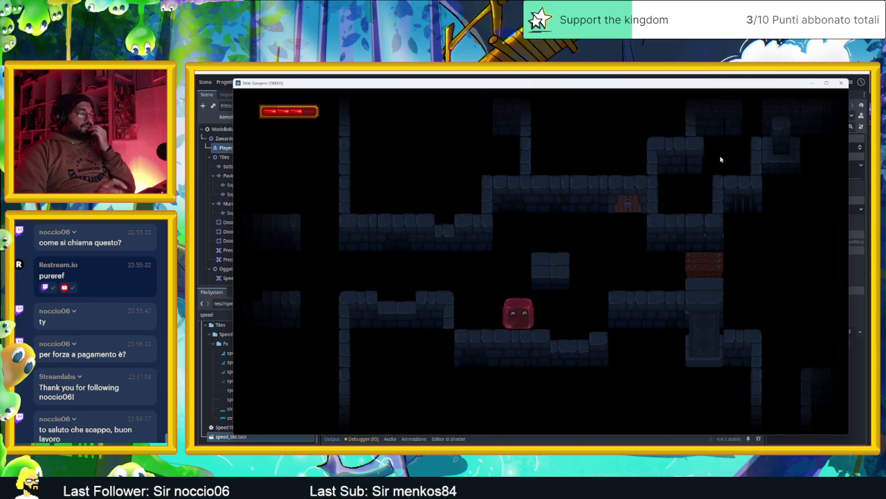
key("Right")
key("Up")
key("Left")
key("Right")
key("Down")
key("Down")
key("Left")
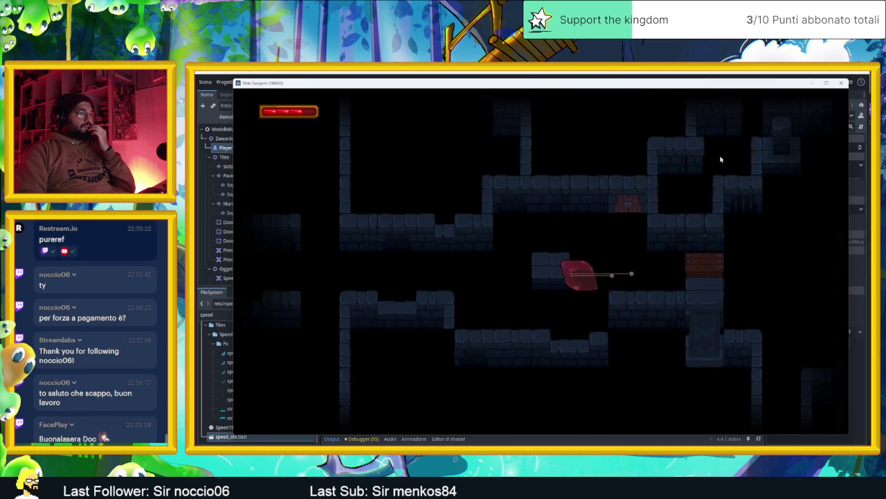
- Keep sliding the slime through further rooms along the arrow speed tiles and up through the wall gap
key("Right")
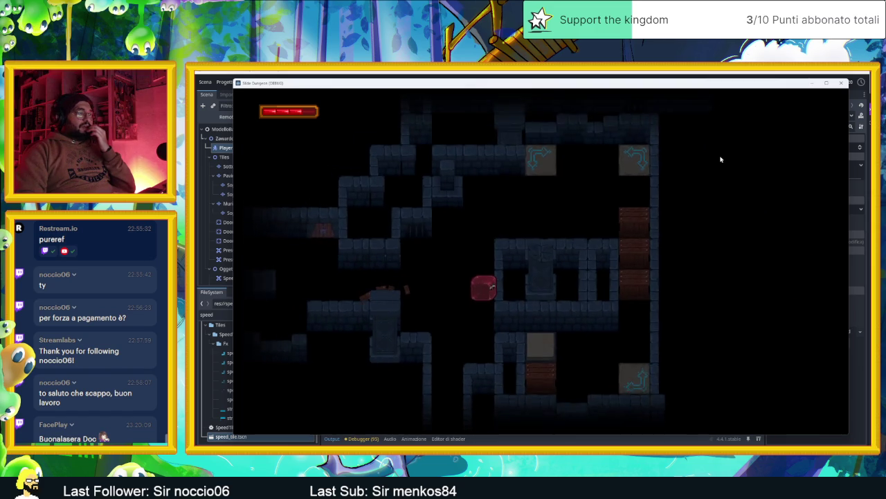
key("Up")
key("Down")
key("Up")
key("Right")
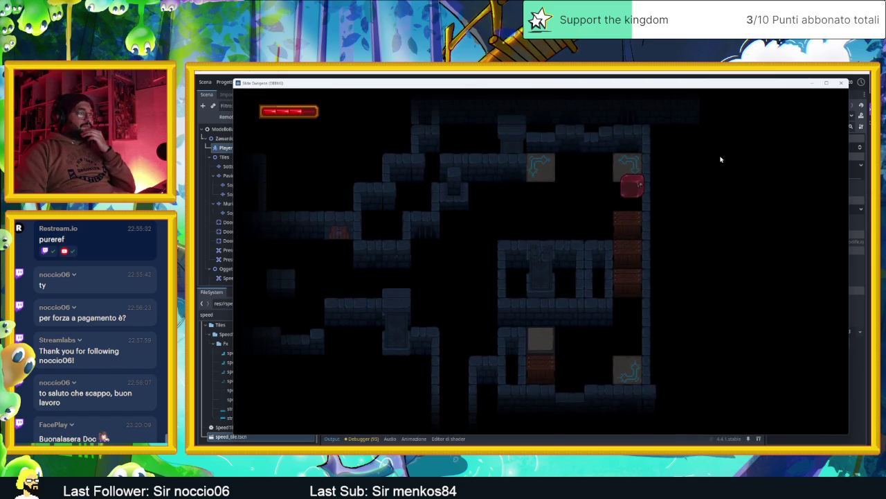
key("Left")
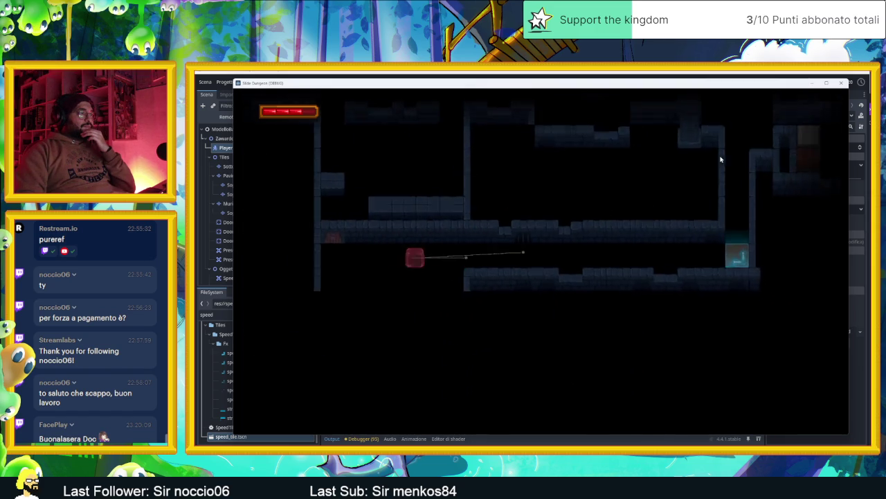
key("Up")
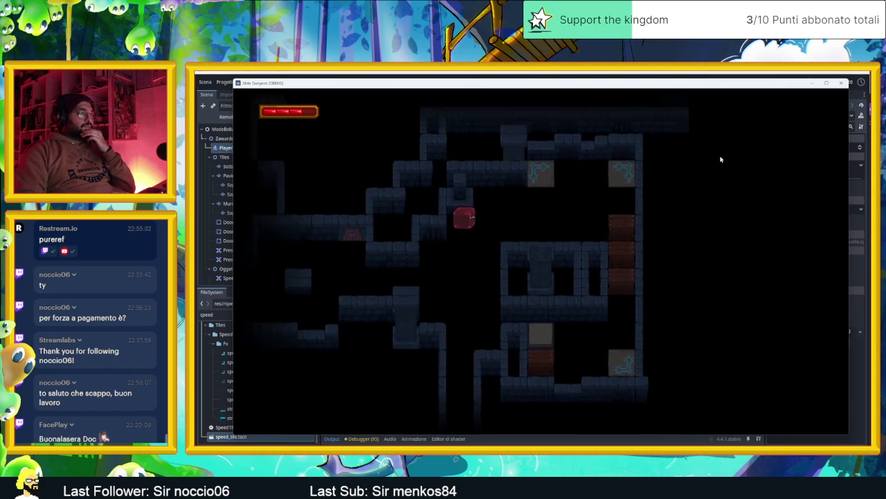
key("Right")
key("Up")
key("Left")
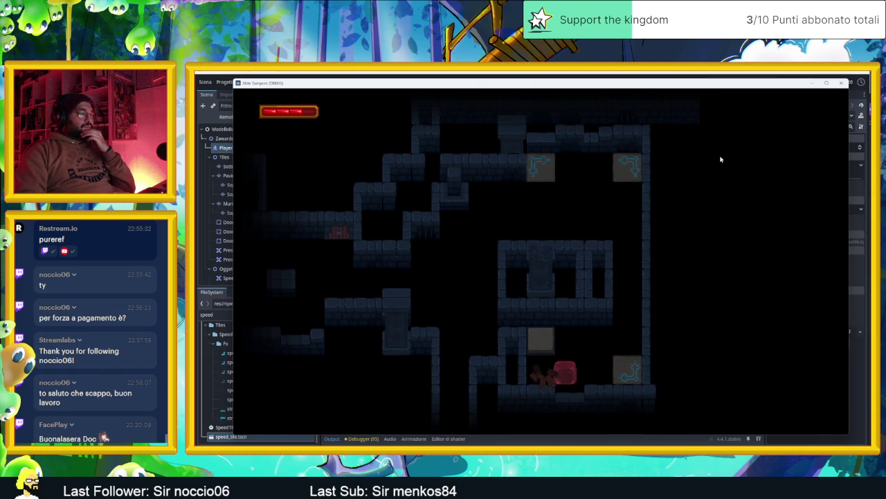
key("Up")
key("Left")
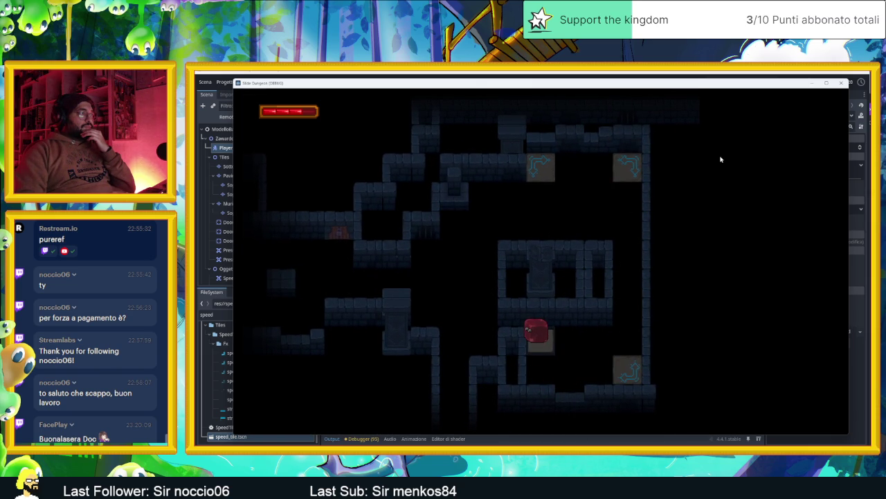
key("Down")
key("Right")
key("Left")
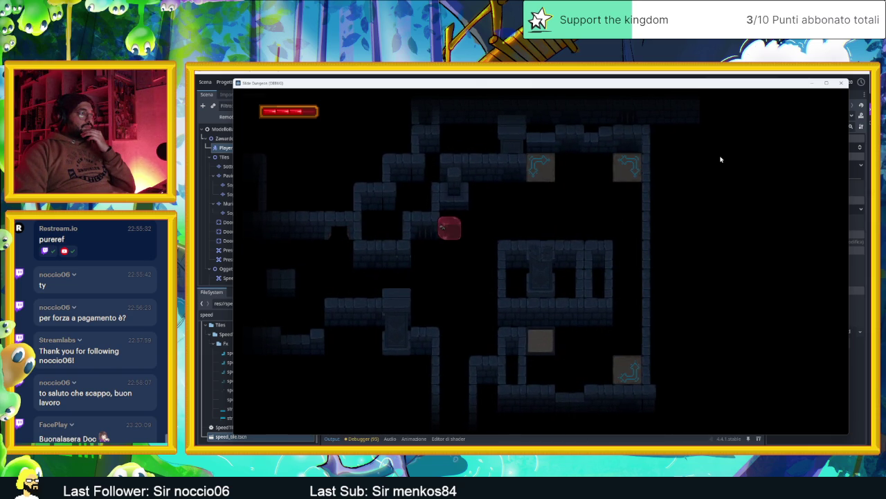
key("Down")
key("Left")
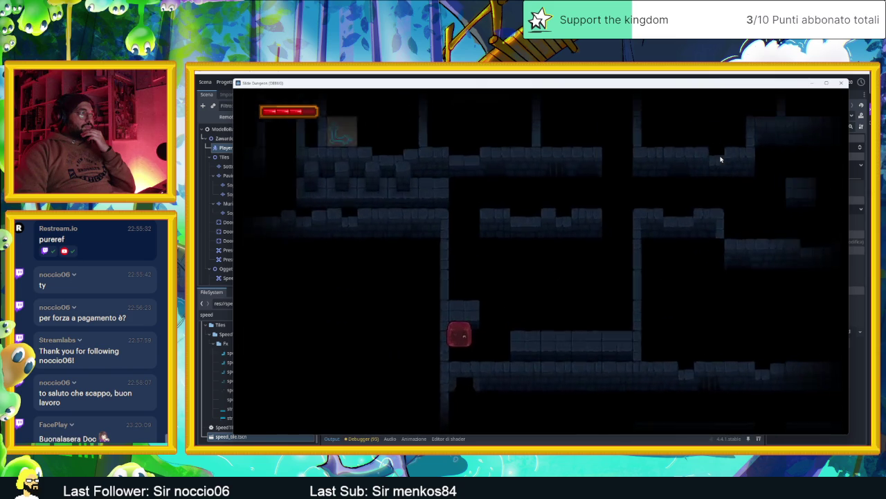
key("Up")
key("Left")
key("Up")
key("Right")
key("Up")
key("Right")
key("Down")
key("Up")
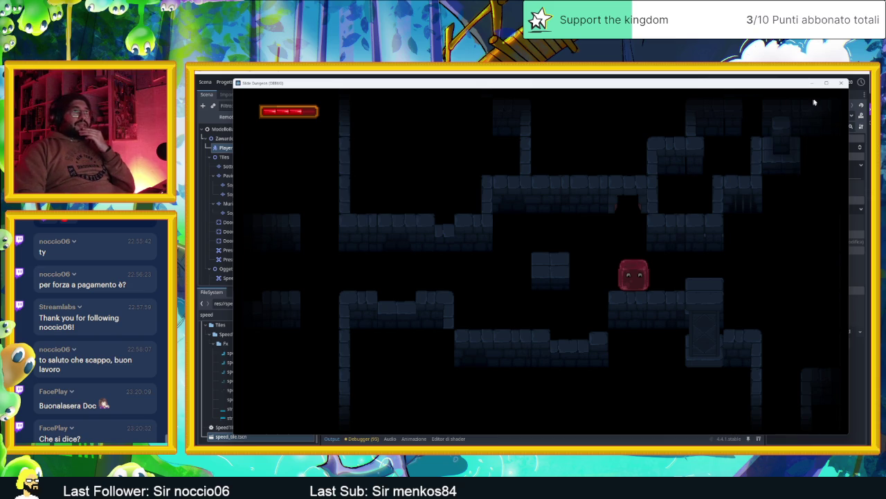
- Close the game window and select CameraNodeContainer in the Scene dock
left_click(841, 84)
scroll(632, 217, "down", 5)
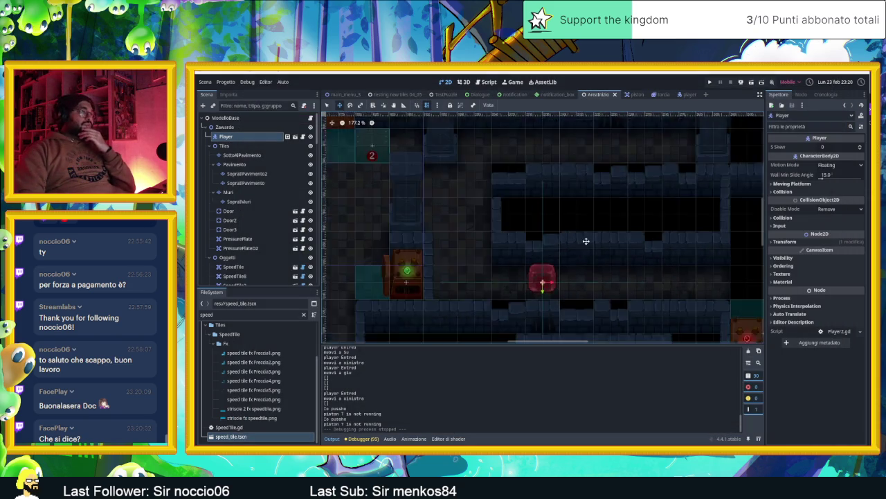
scroll(631, 217, "down", 3)
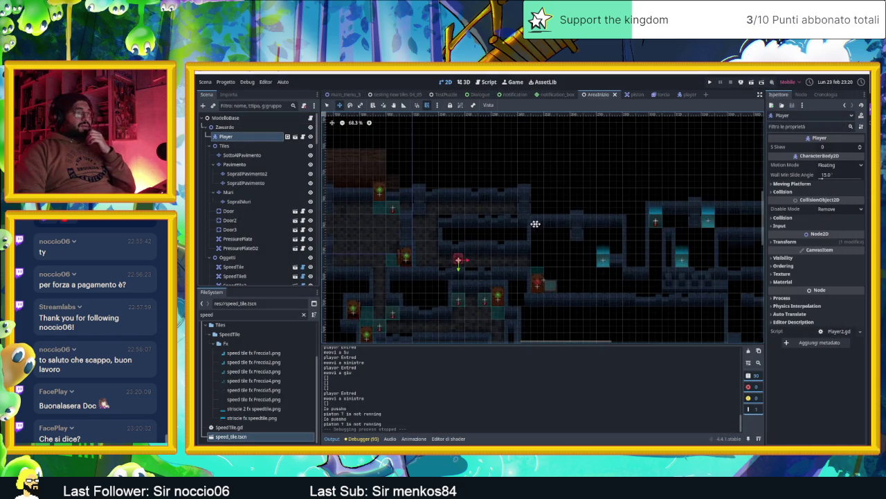
scroll(653, 248, "right", 3)
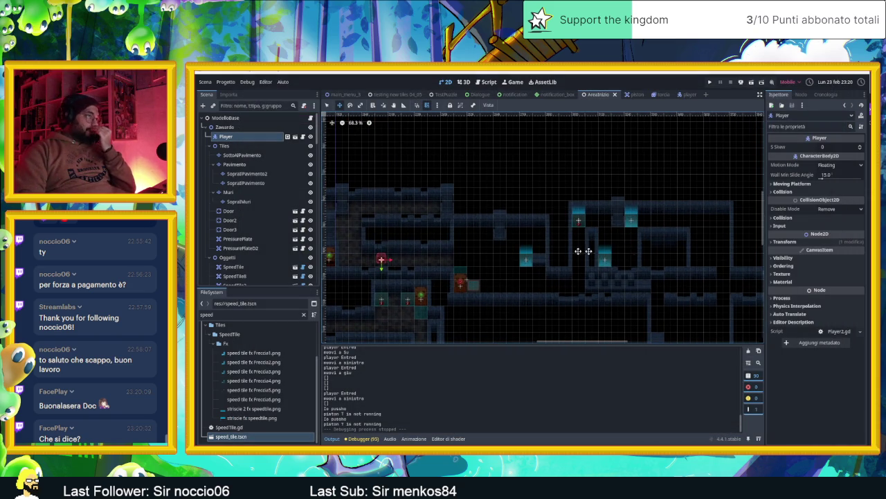
scroll(543, 194, "right", 5)
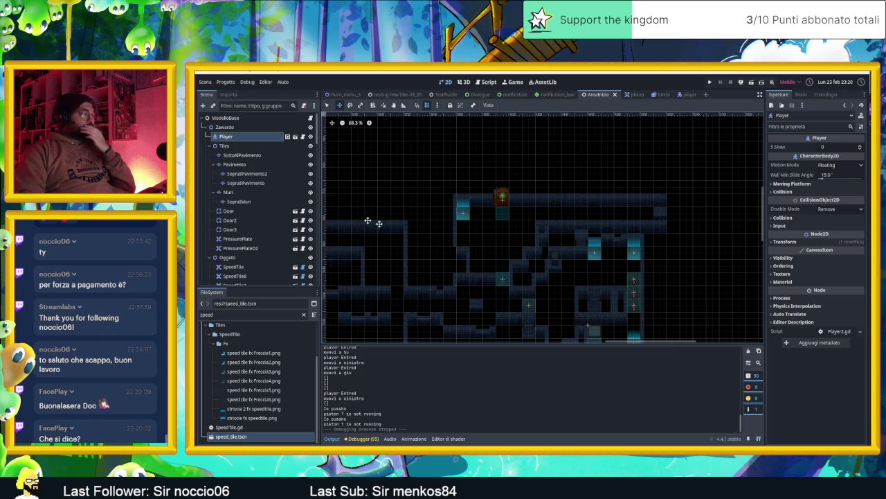
scroll(249, 180, "down", 10)
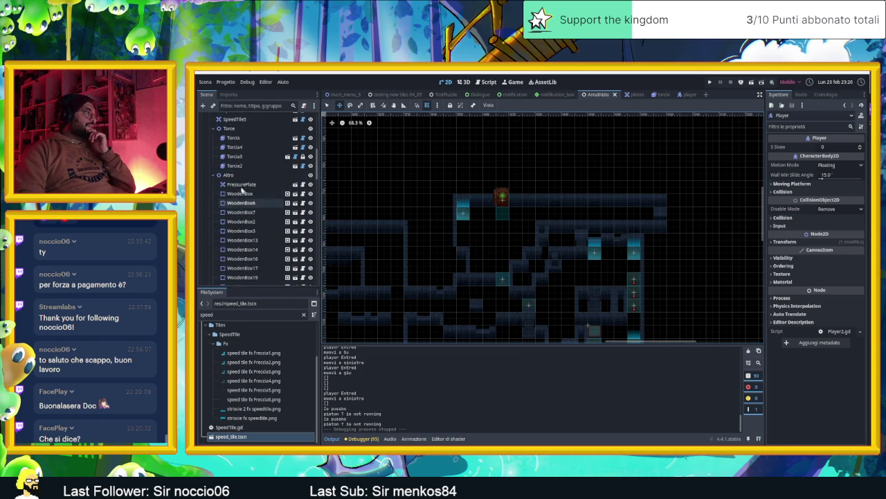
scroll(247, 197, "down", 10)
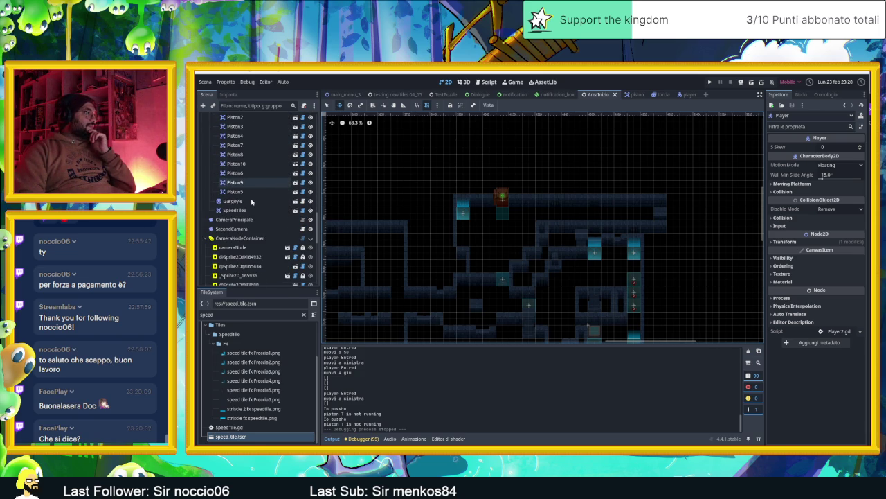
left_click(253, 238)
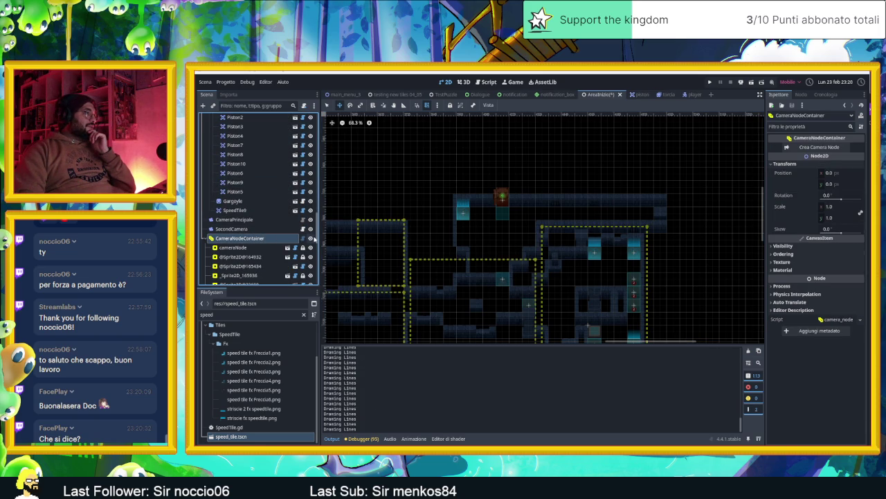
scroll(556, 229, "down", 2)
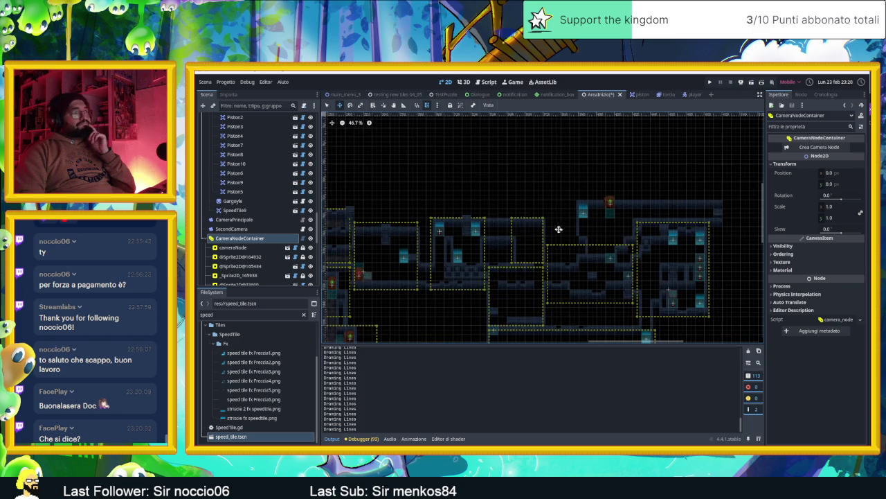
left_click_drag(500, 211, 567, 245)
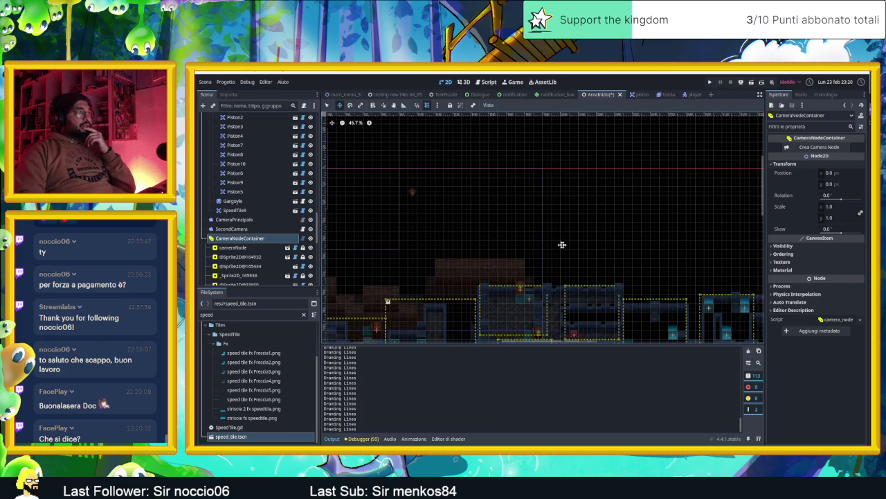
left_click_drag(493, 240, 586, 228)
- Create a new camera zone with Crea Camera Node and select its box
left_click(812, 146)
left_click_drag(390, 169, 569, 183)
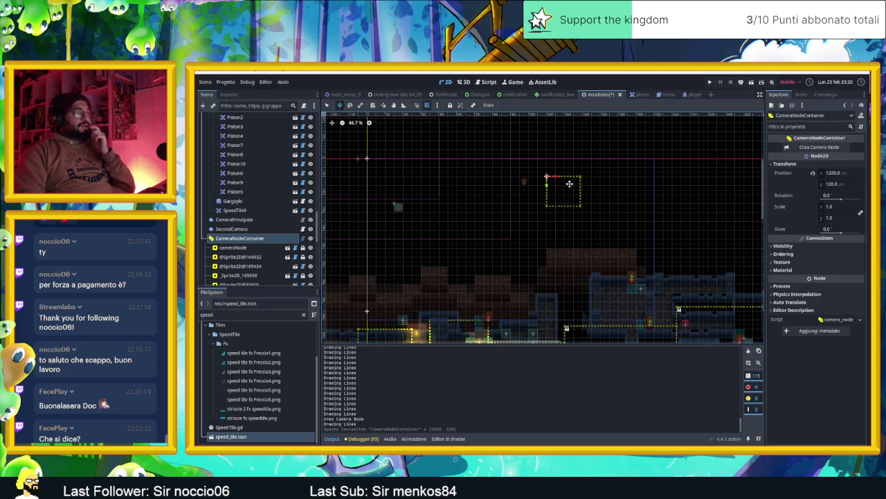
key("ctrl+z")
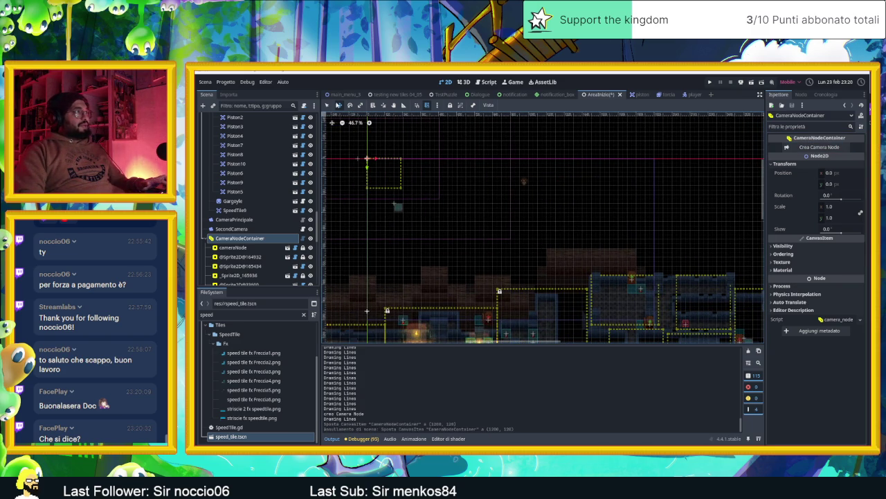
left_click(398, 168)
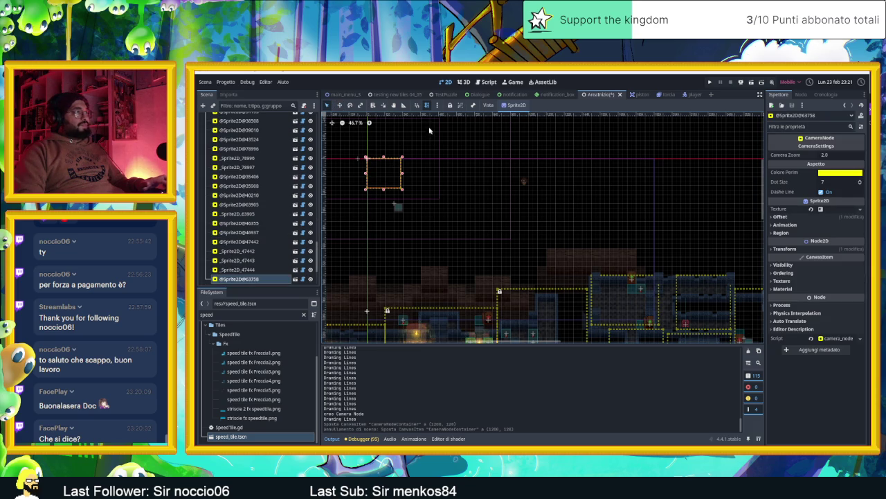
left_click(340, 104)
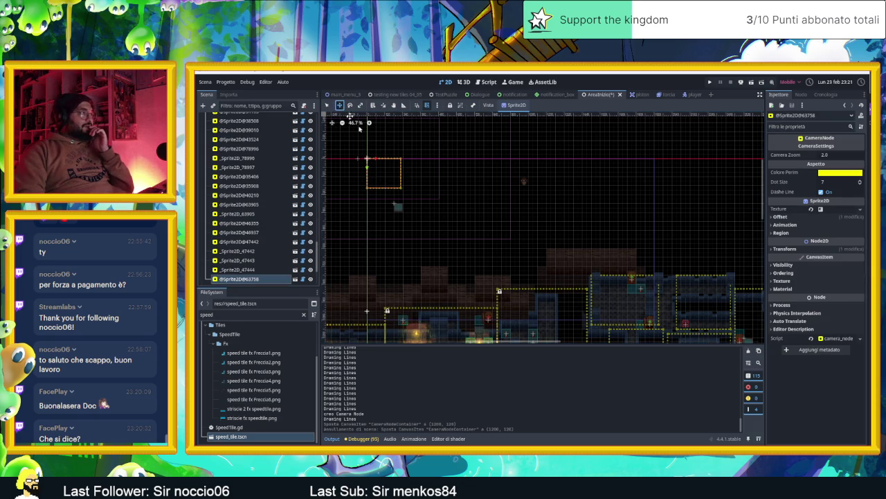
- Move and enlarge the camera zone to frame the top-left room, then save and run
left_click_drag(396, 170, 661, 194)
left_click_drag(585, 201, 349, 153)
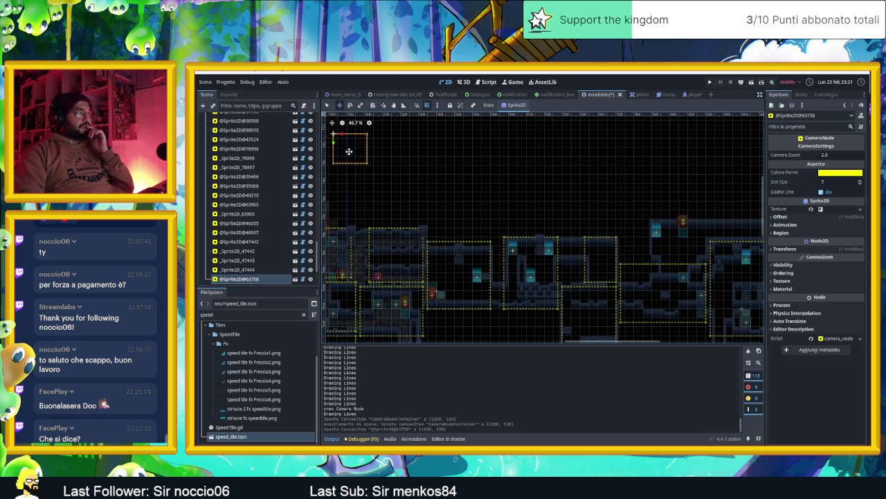
mouse_move(682, 186)
left_mouse_down()
mouse_move(760, 202)
mouse_move(761, 186)
left_mouse_up()
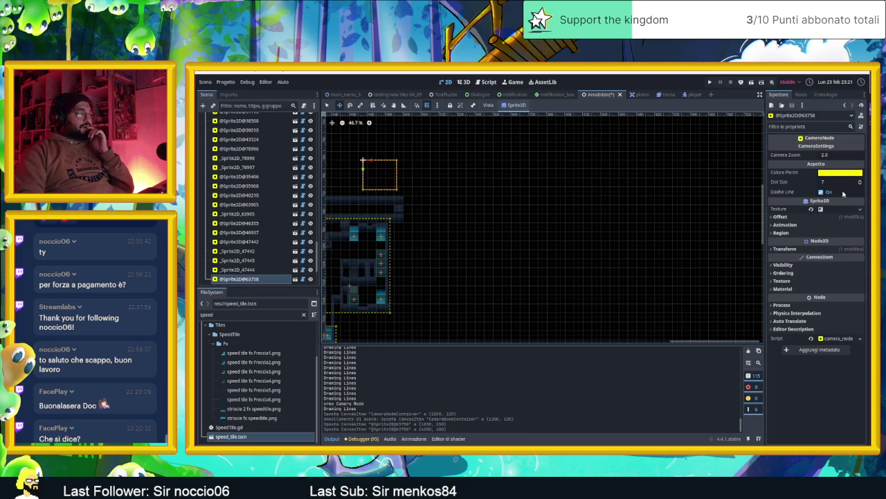
mouse_move(522, 185)
left_mouse_down()
mouse_move(606, 196)
mouse_move(446, 222)
left_mouse_up()
scroll(478, 243, "up", 5)
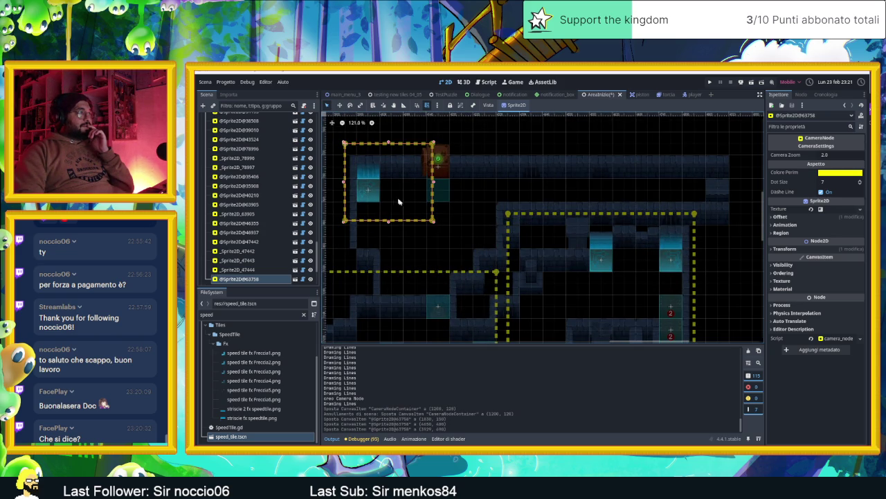
left_click_drag(434, 222, 498, 262)
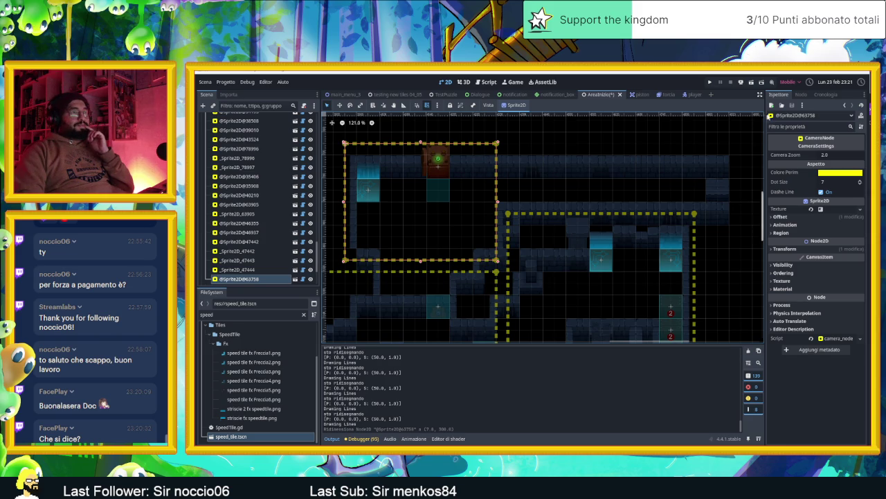
left_click(751, 83)
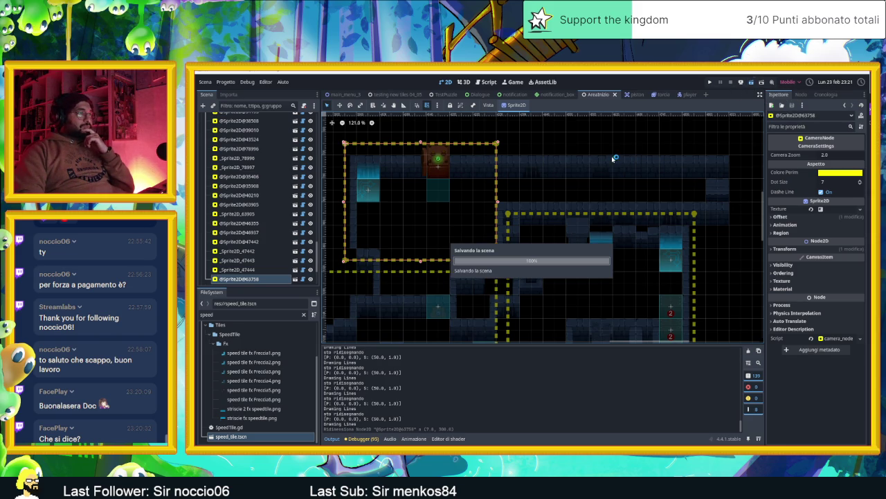
- Move the game window over the editor and slide the slime across several rooms
left_click_drag(673, 114, 434, 91)
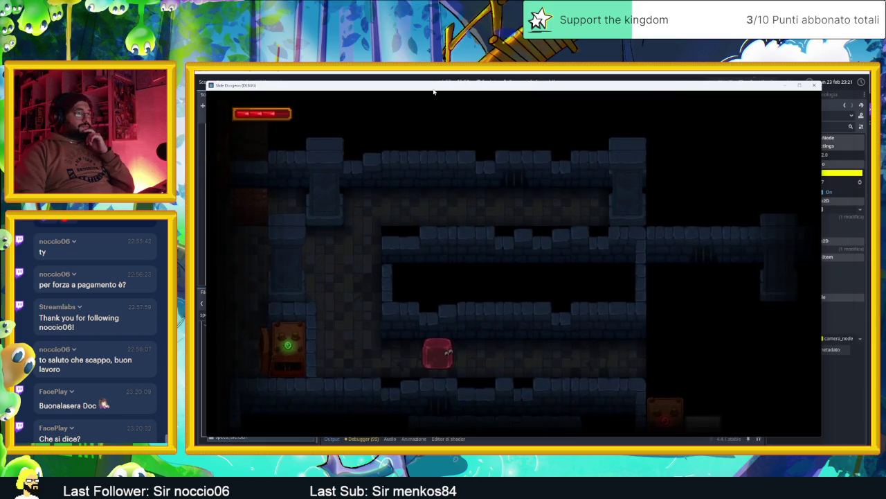
key("Right")
key("Left")
key("Down")
key("Right")
key("Up")
key("Right")
key("Down")
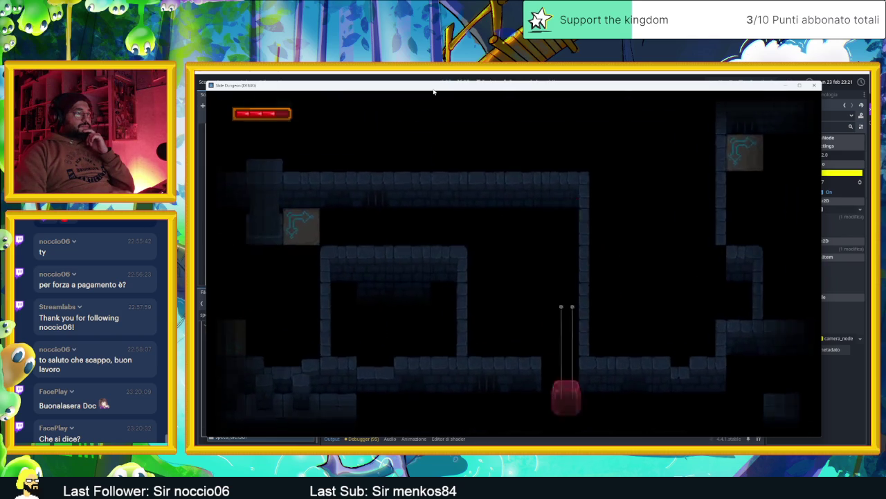
key("Left")
key("Up")
key("Left")
key("Up")
key("Right")
key("Up")
key("Up")
key("Right")
key("Down")
key("Right")
key("Left")
key("Right")
key("Left")
key("Right")
key("Up")
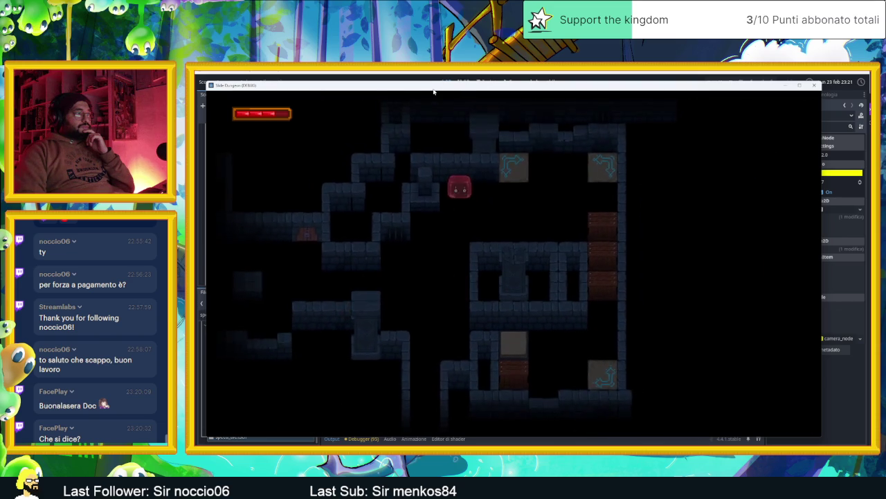
- Run the slime through the arrow speed tiles and over the crate
key("Right")
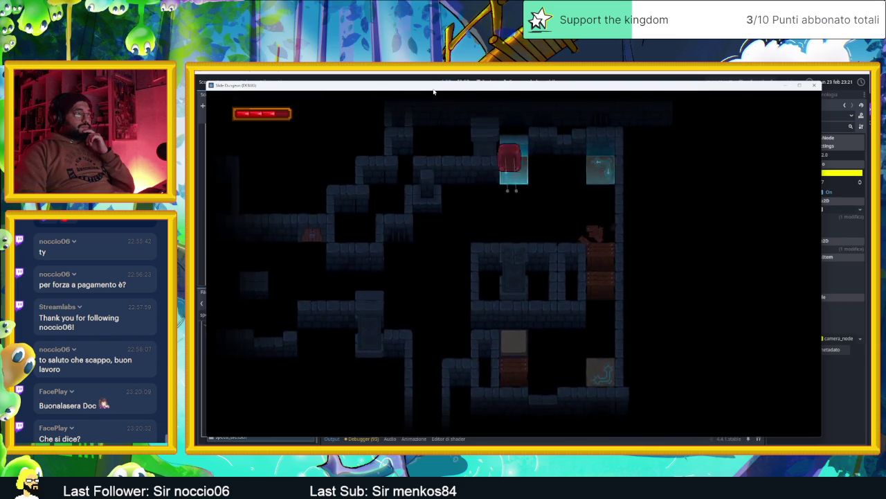
key("Up")
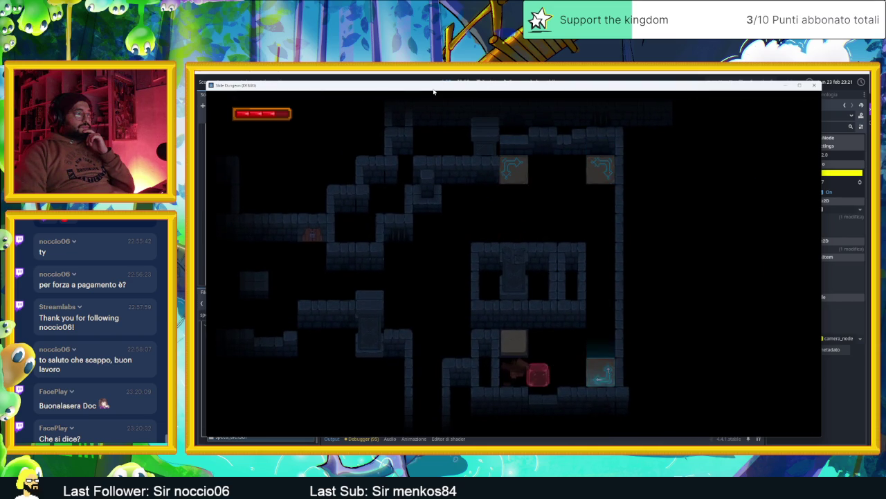
key("Up")
key("Right")
key("Down")
key("Up")
key("Right")
key("Up")
key("Left")
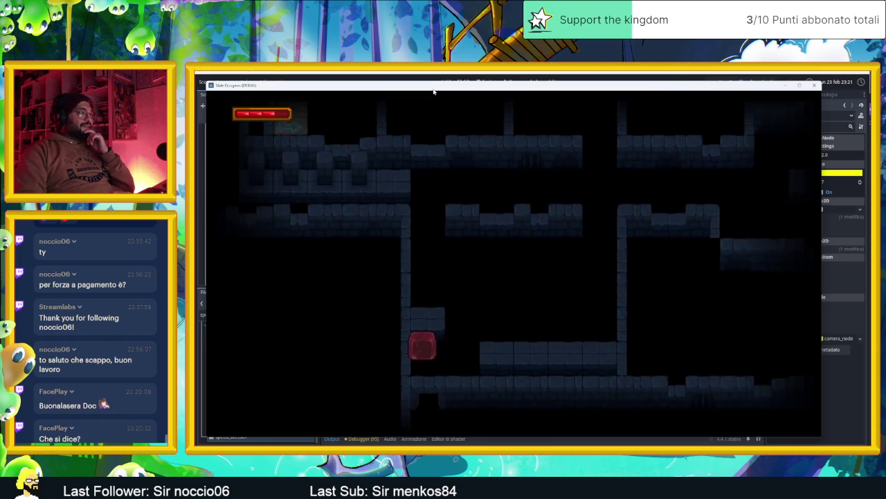
- Explore the new area wall to wall and ride the arrow-tile row left
key("Down")
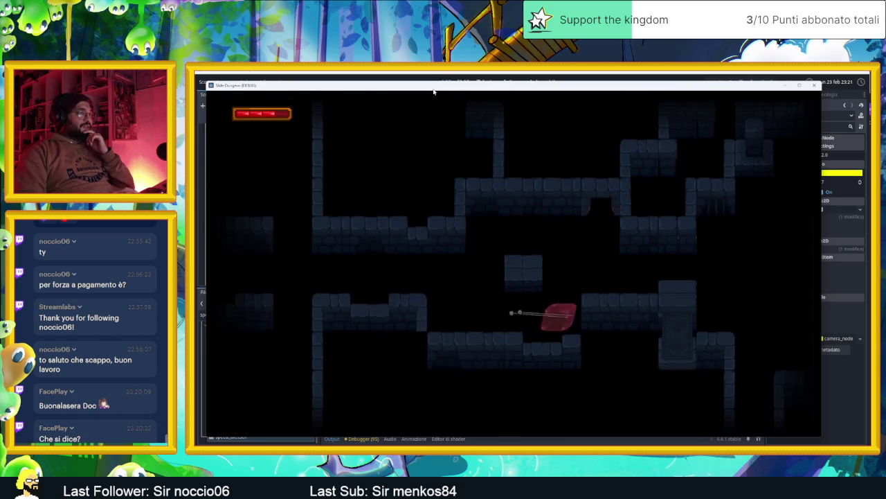
key("Up")
key("Right")
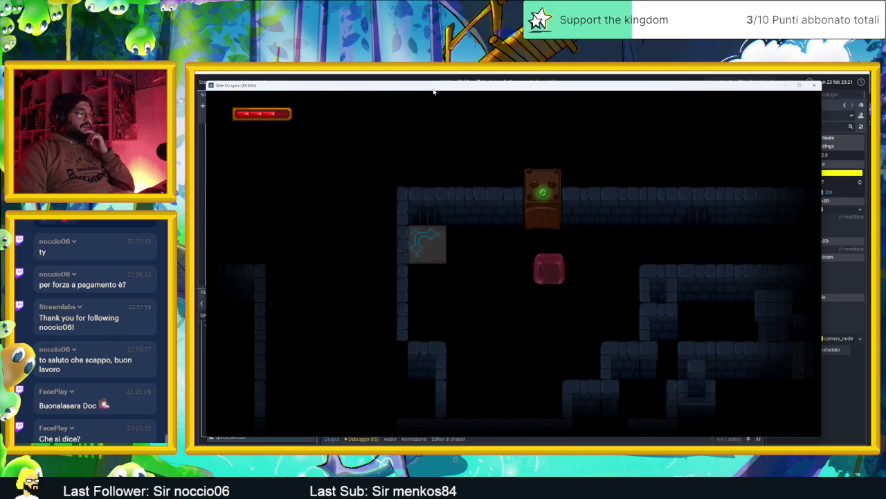
key("Left")
key("Down")
key("Right")
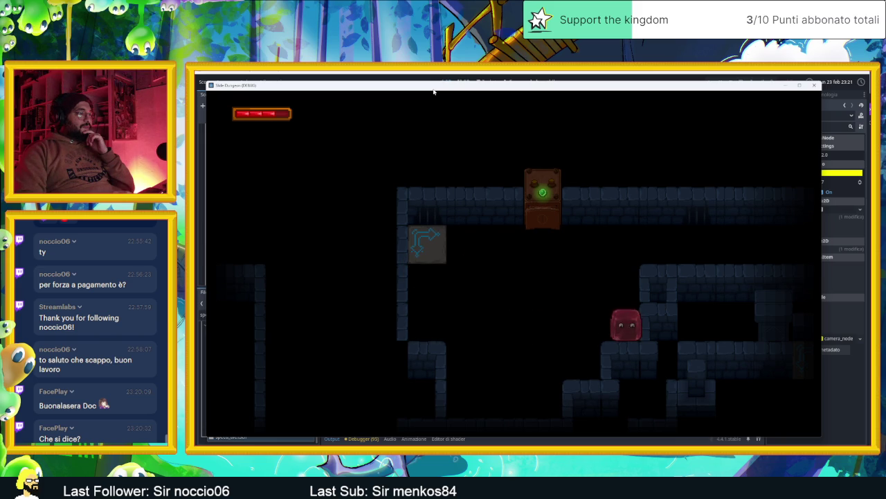
key("Left")
key("Up")
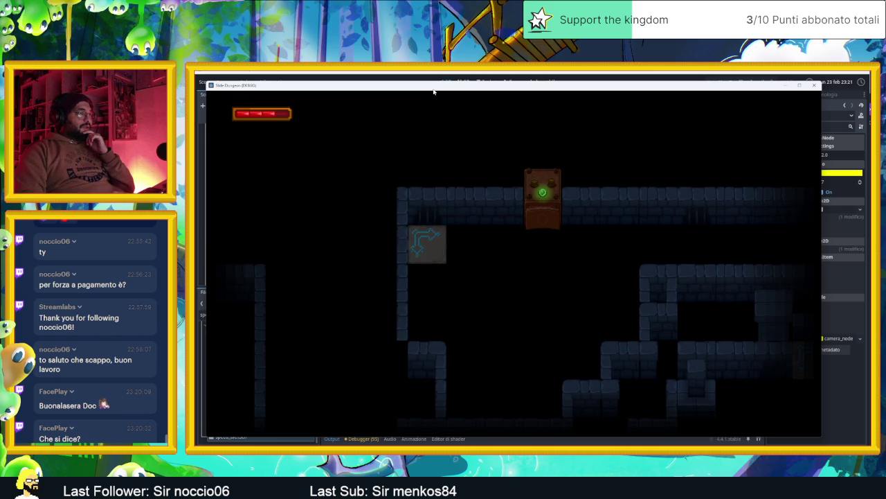
key("Left")
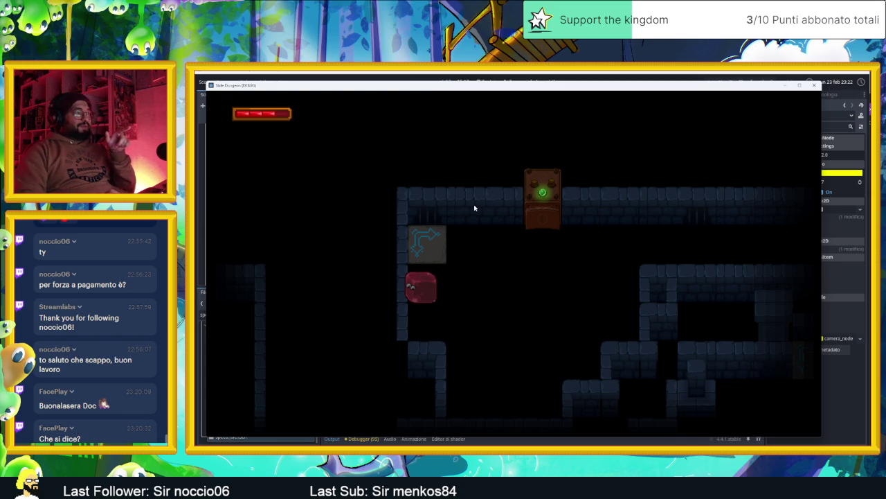
left_click(815, 86)
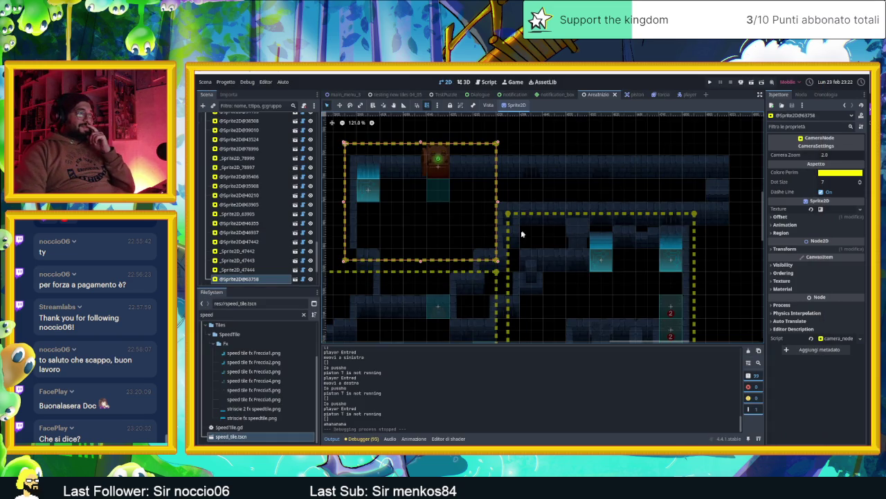
left_click_drag(495, 255, 562, 231)
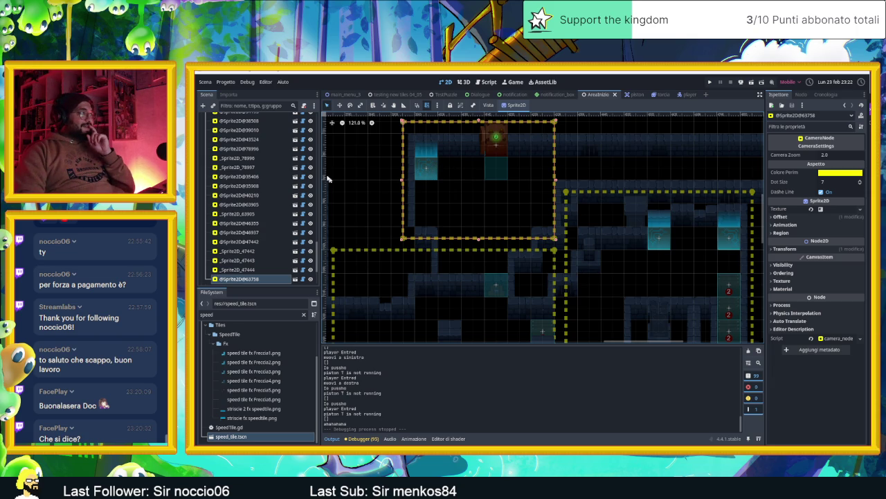
scroll(266, 185, "up", 5)
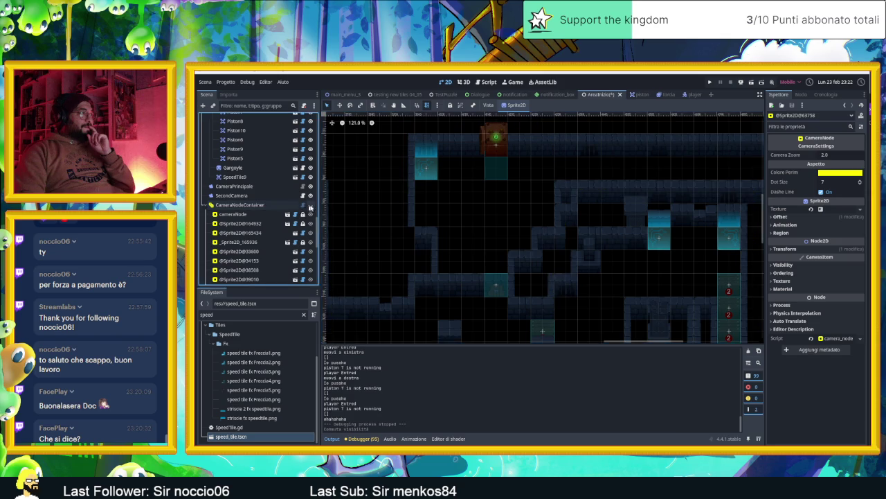
left_click(426, 168)
left_click_drag(428, 170, 542, 169)
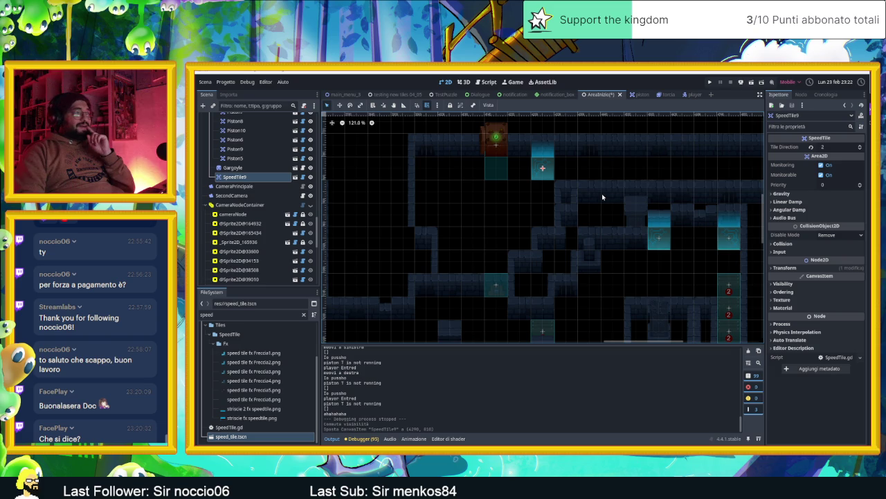
scroll(605, 253, "down", 5)
scroll(572, 229, "up", 1)
scroll(547, 218, "up", 2)
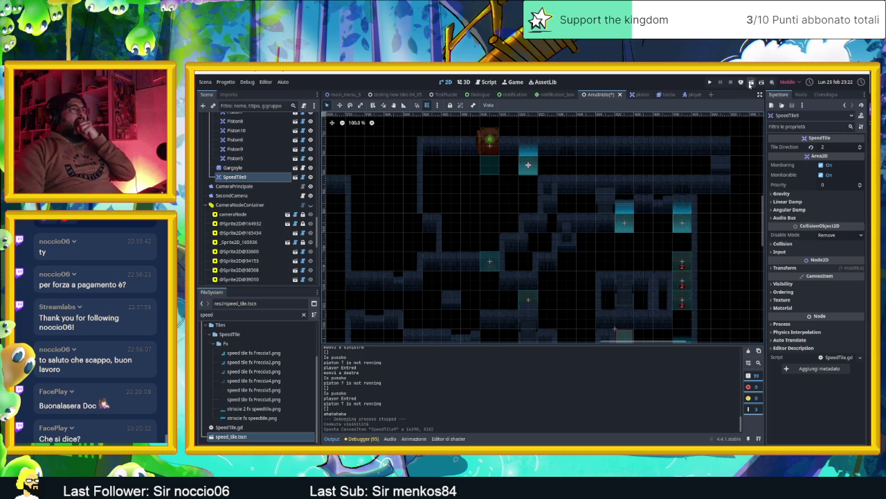
- Save and run the current scene, move the debug window aside, and slide into the first rooms
left_click(751, 82)
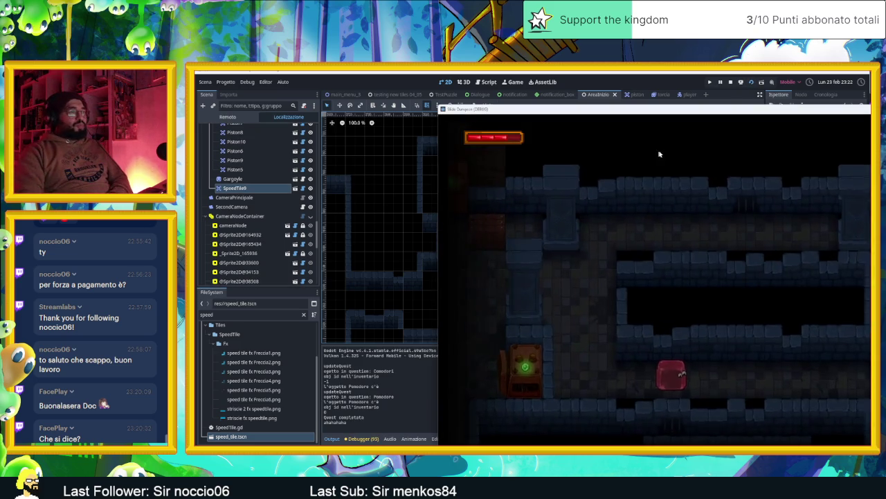
left_click_drag(492, 95, 460, 87)
key("Right")
key("Left")
key("Down")
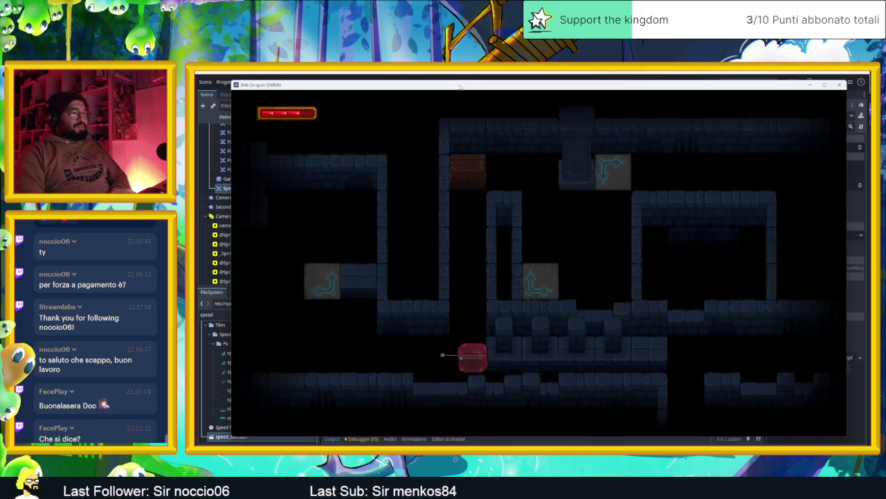
key("Up")
key("Right")
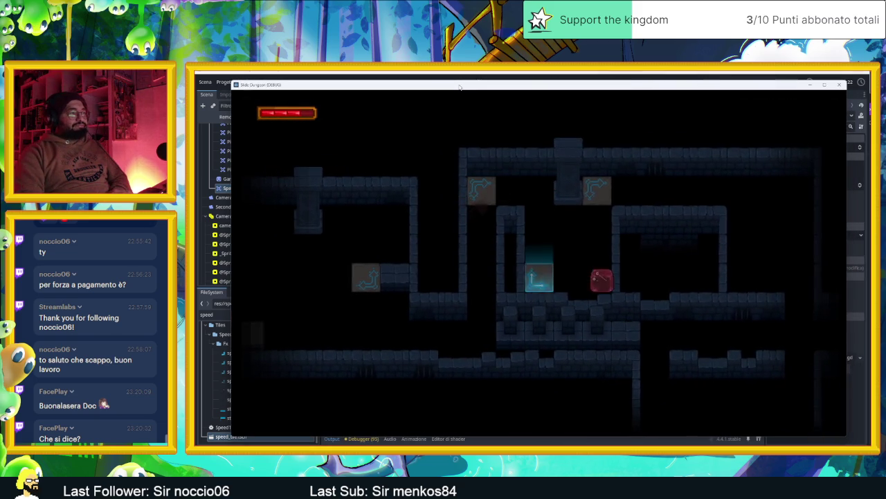
key("Up")
- Slide the slime back and forth through several rooms to the upper-right area
key("Down")
key("Right")
key("Left")
key("Right")
key("Up")
key("Right")
key("Down")
key("Right")
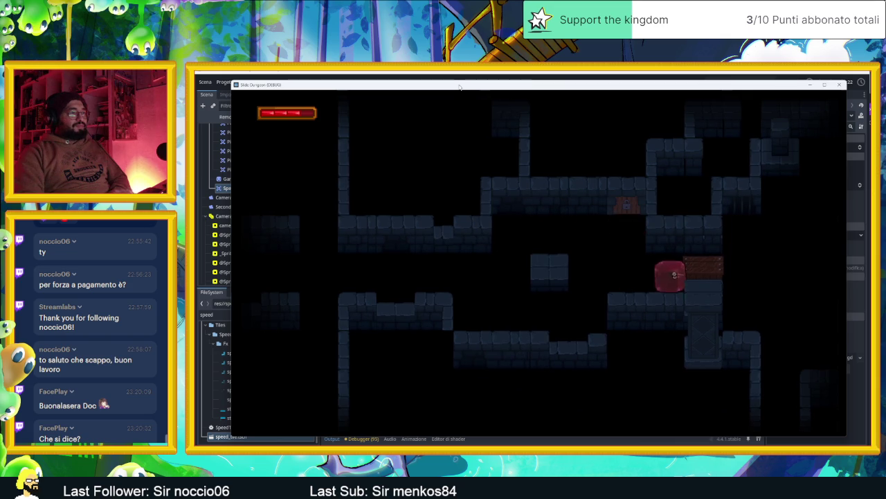
key("Left")
key("Right")
key("Left")
key("Right")
key("Up")
key("Right")
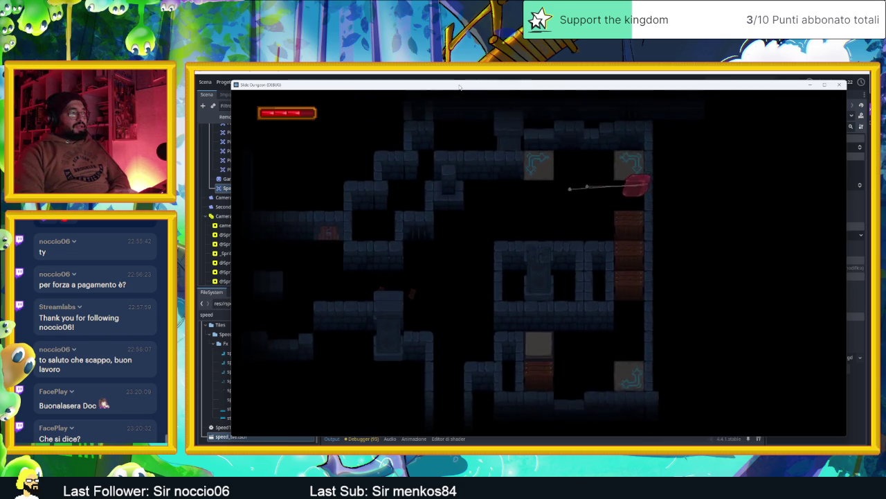
- Bounce the slime between the arrow tiles to test their redirection
key("Left")
key("Right")
key("Left")
key("Right")
key("Up")
key("Right")
key("Down")
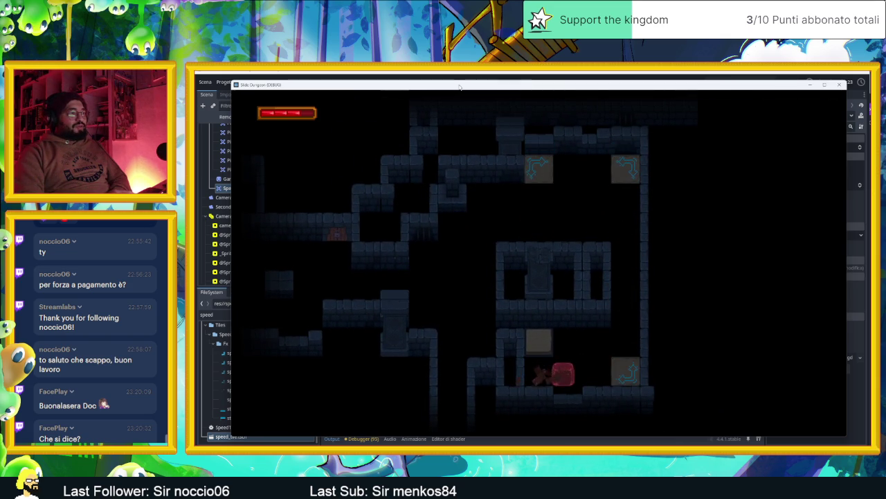
key("Up")
key("Down")
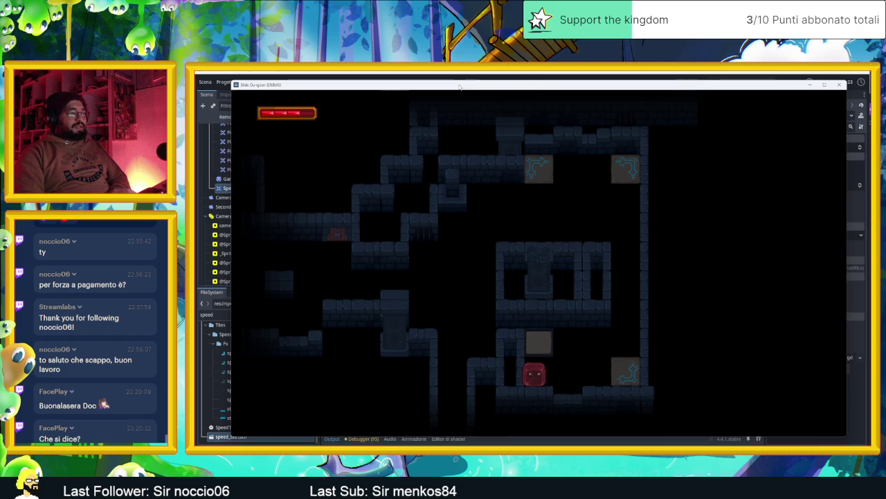
key("Right")
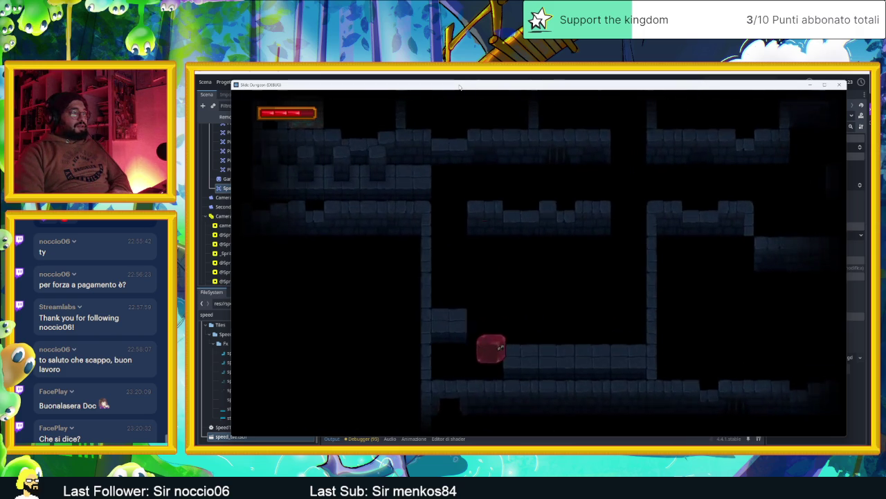
- Guide the slime into the room with the green-lit door and onto its arrow tile
key("Up")
key("Right")
key("Down")
key("Right")
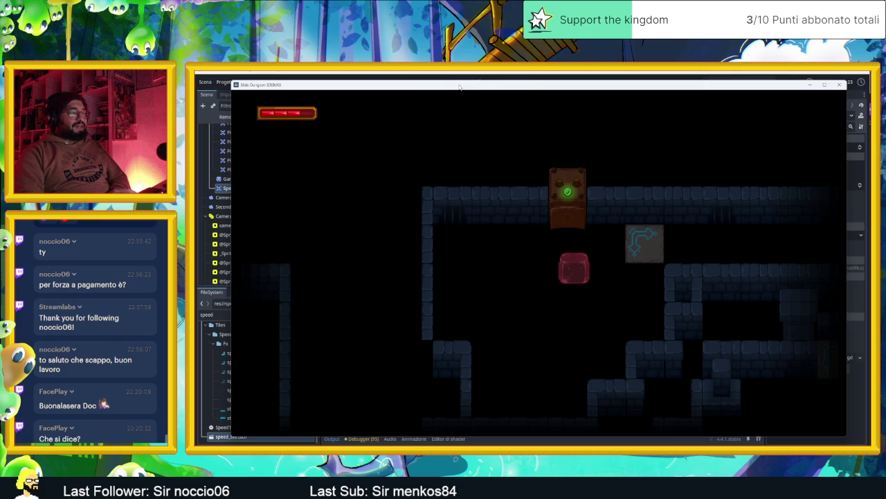
key("Left")
key("Down")
key("Right")
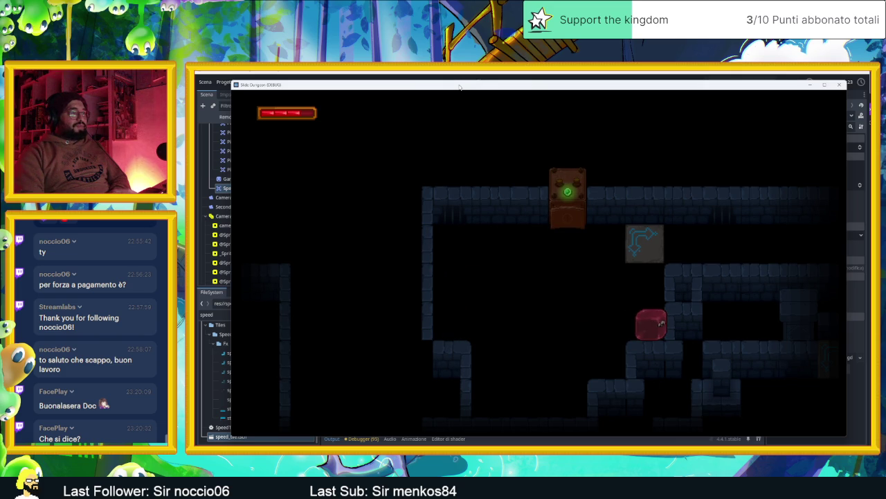
key("Left")
key("Up")
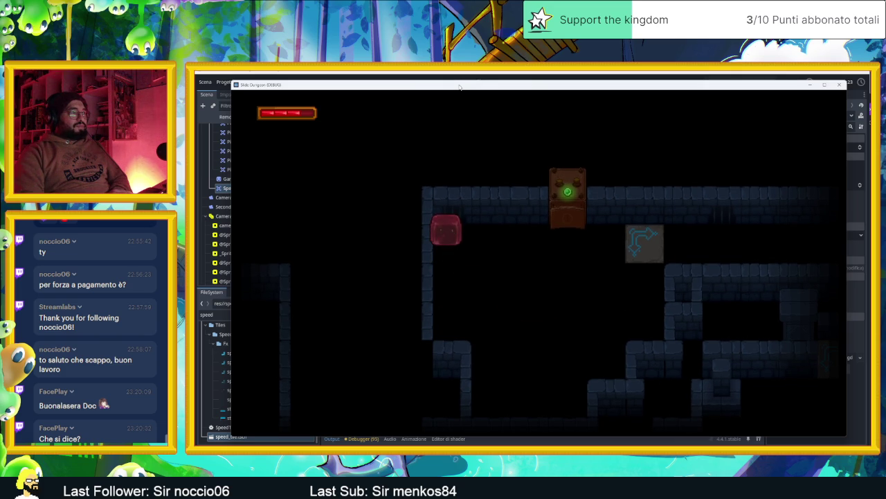
key("Right")
- Circle the slime around the door room, repeatedly sliding it into the arrow tile
key("Left")
key("Down")
key("Right")
key("Up")
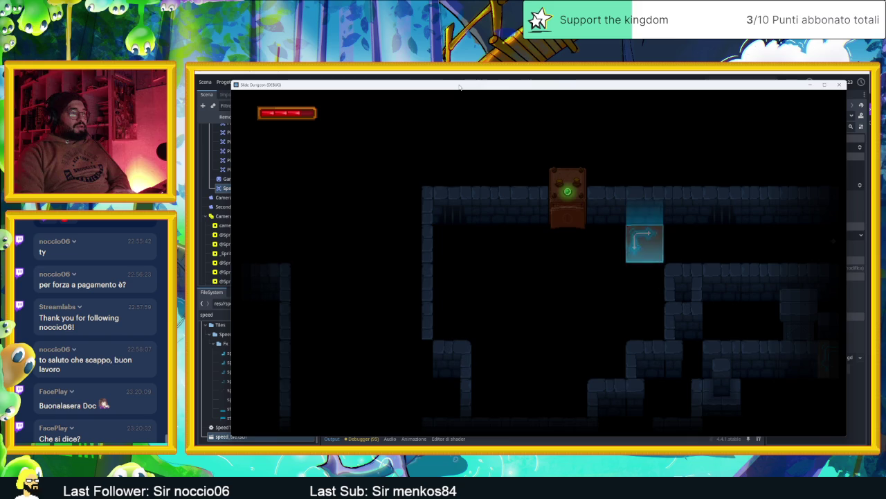
key("Left")
key("Down")
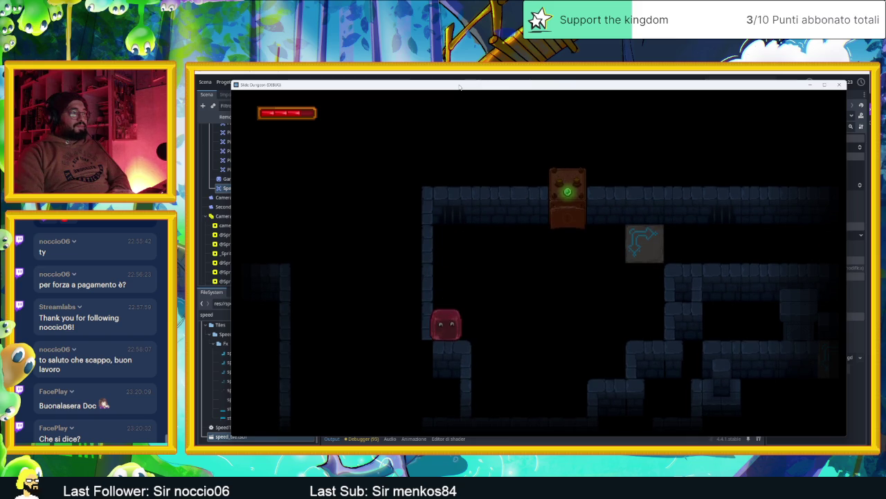
key("Right")
key("Up")
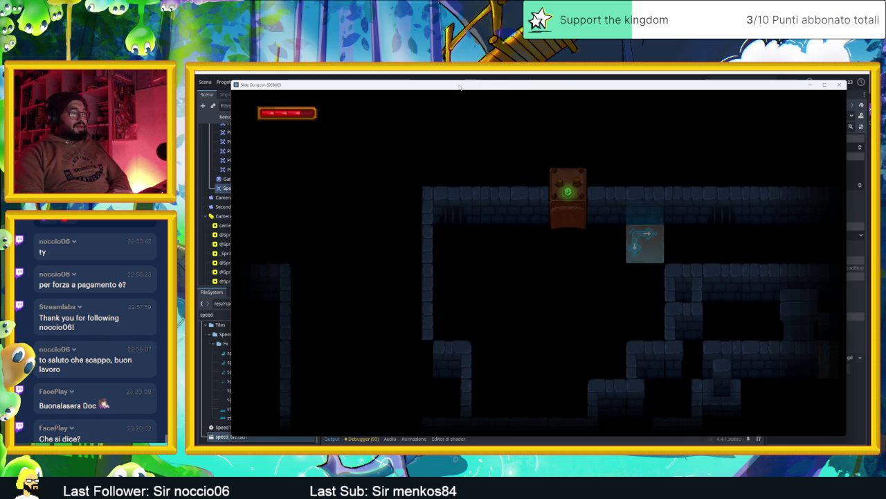
key("Left")
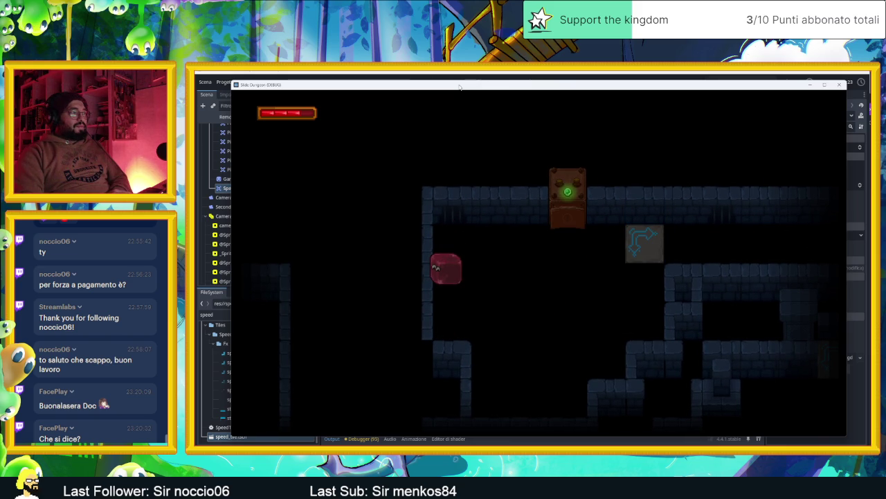
key("Down")
key("Right")
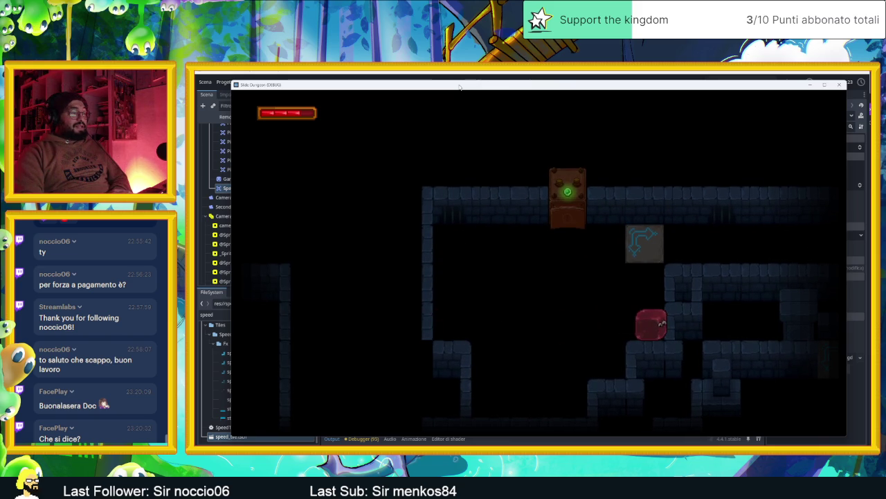
key("Left")
key("Up")
- Keep testing the arrow tile's left redirect, then stop the game
key("Right")
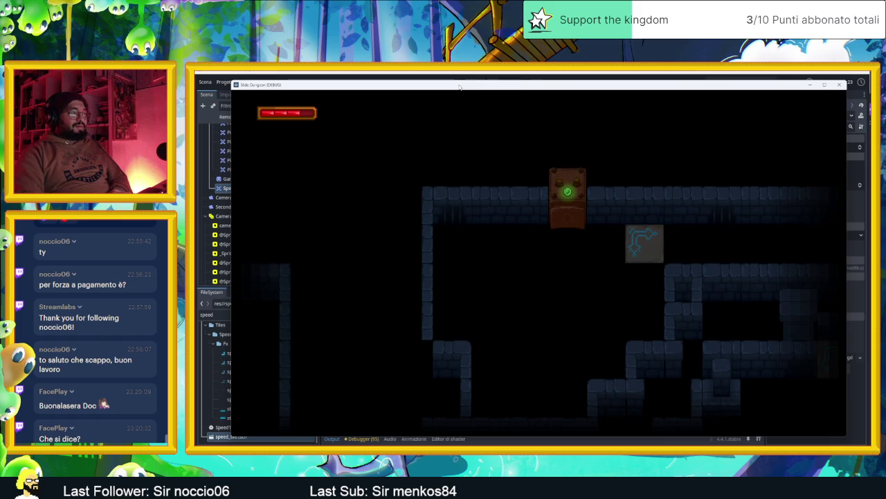
key("Left")
key("Up")
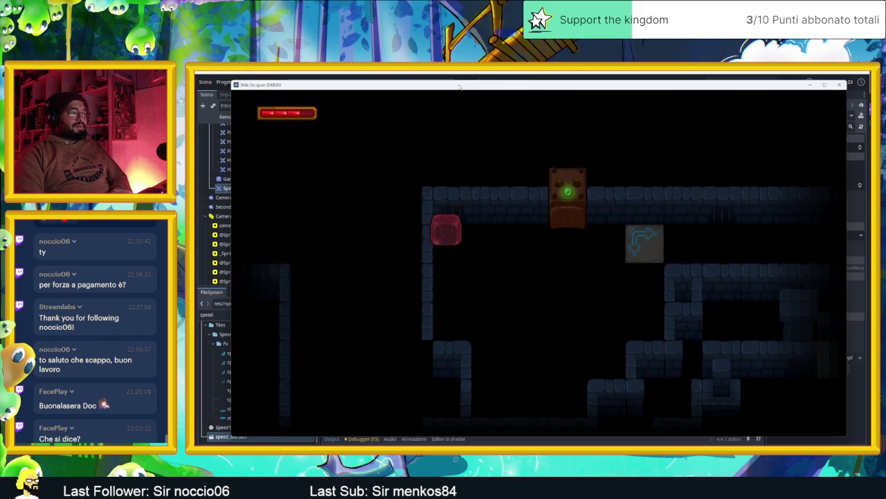
key("Down")
key("Right")
key("Up")
key("Left")
key("Down")
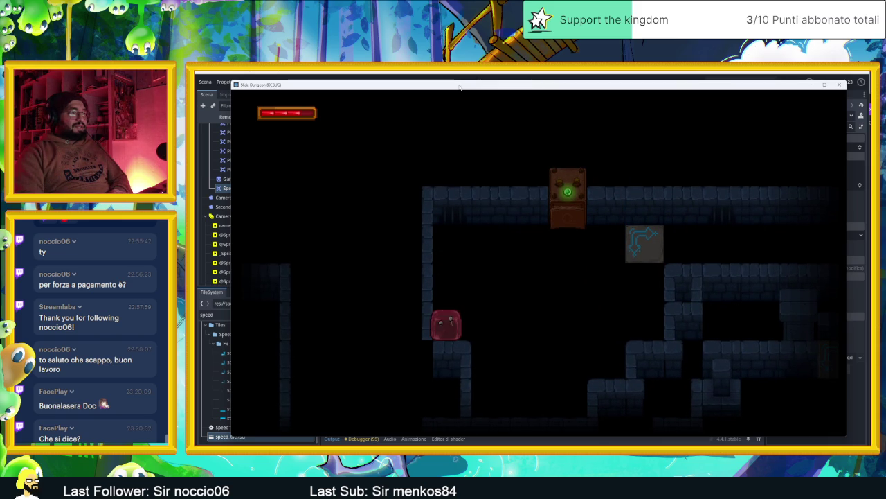
key("Right")
key("Up")
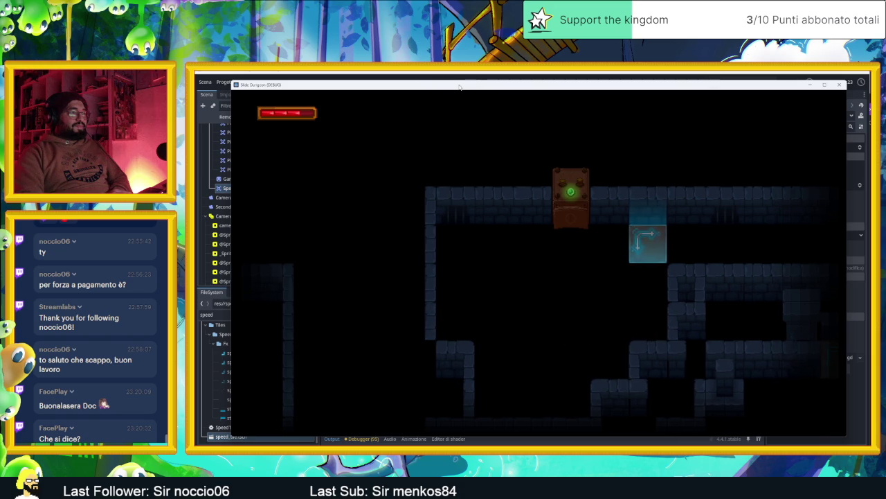
key("Left")
key("Down")
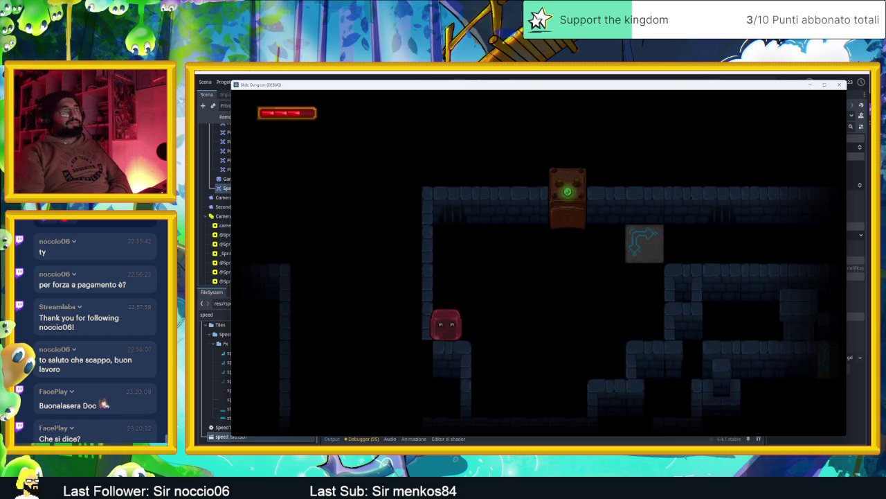
left_click(839, 84)
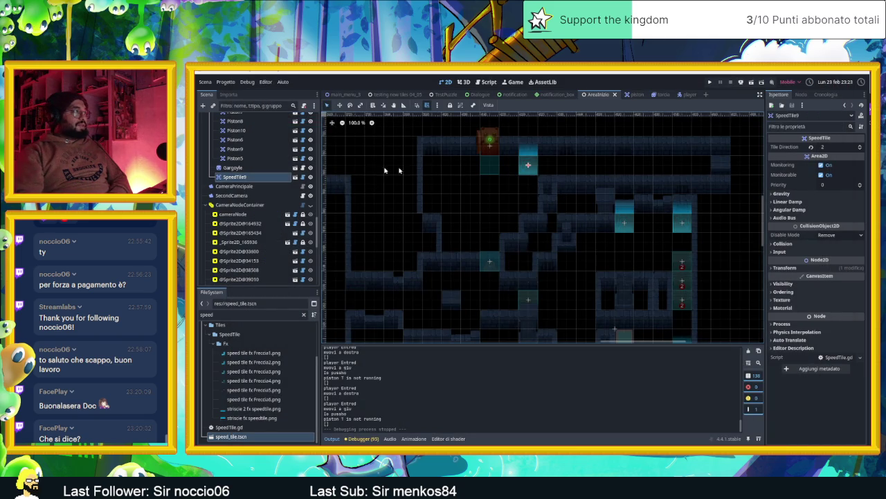
- Drag the top camera zone's upper edge slightly down, then save with Ctrl+S
left_click(310, 205)
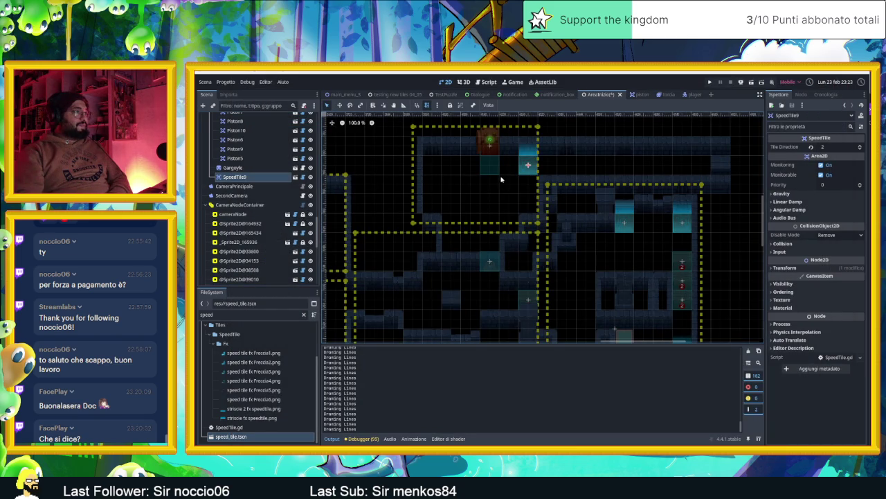
left_click(459, 168)
left_click_drag(477, 127, 475, 132)
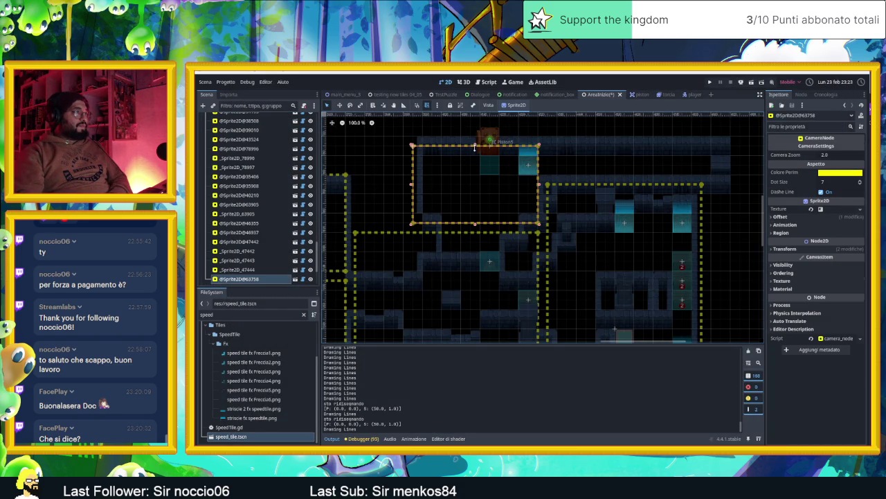
left_click_drag(475, 151, 475, 152)
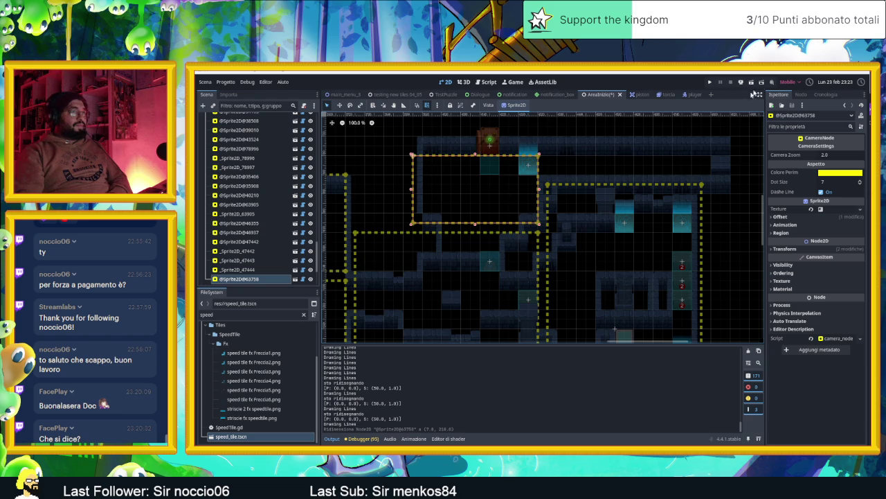
key("ctrl+s")
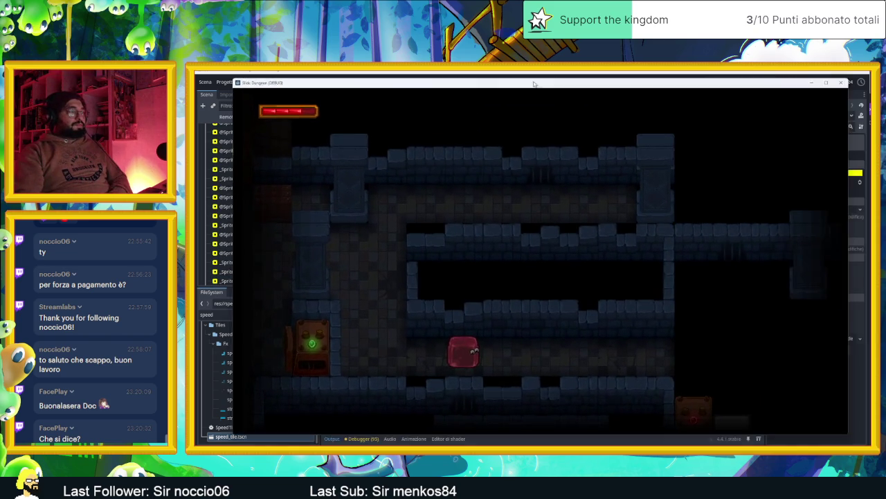
- Slide the slime from the start room through the first rooms and along the top corridor
key("Up")
key("Left")
key("Down")
key("Right")
key("Down")
key("Up")
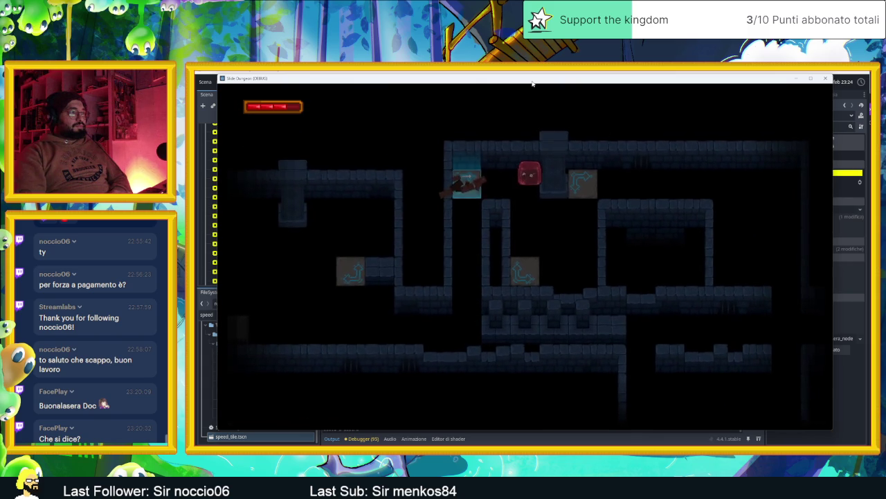
key("Right")
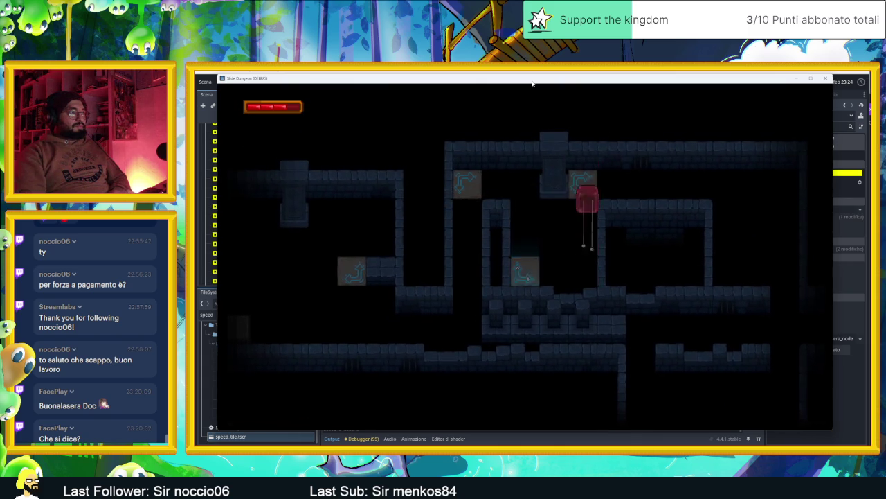
key("Down")
key("Left")
- Slide the slime across further rooms, past the arrow tile and down to the bottom area
key("Up")
key("Down")
key("Right")
key("Down")
key("Up")
key("Right")
key("Right")
key("Left")
key("Right")
key("Up")
key("Right")
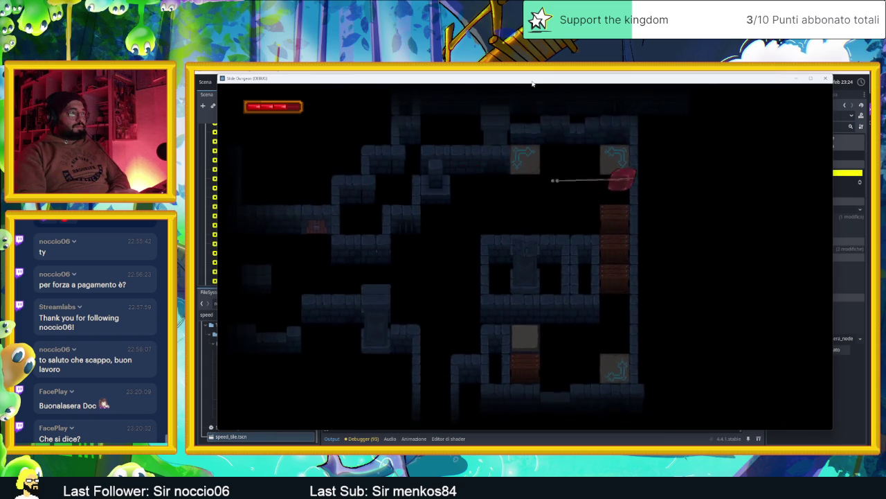
key("Down")
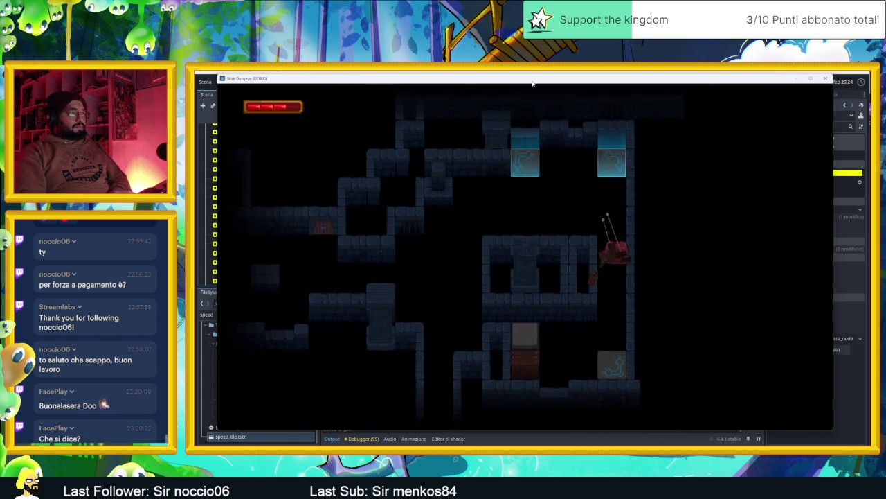
- Steer the slime through the arrow tiles and around the room, then up into a new room
key("Left")
key("Up")
key("Down")
key("Right")
key("Left")
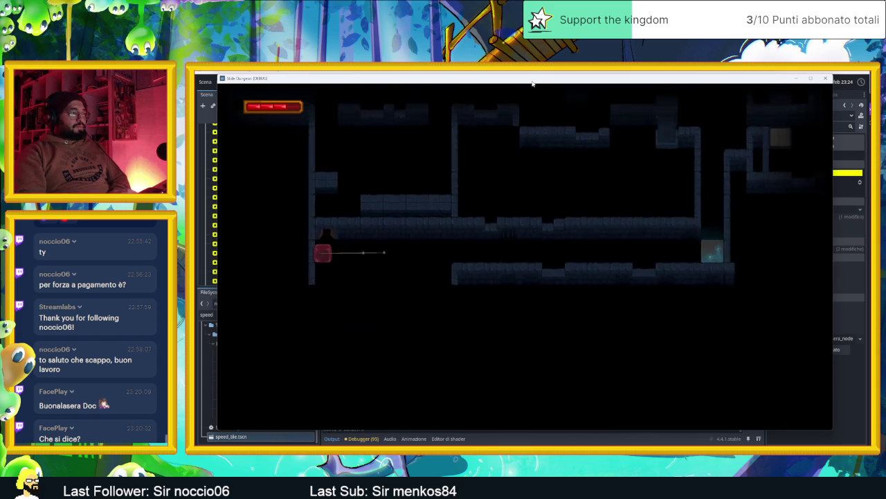
key("Up")
key("Right")
key("Up")
key("Right")
key("Up")
key("Down")
key("Left")
key("Up")
key("Right")
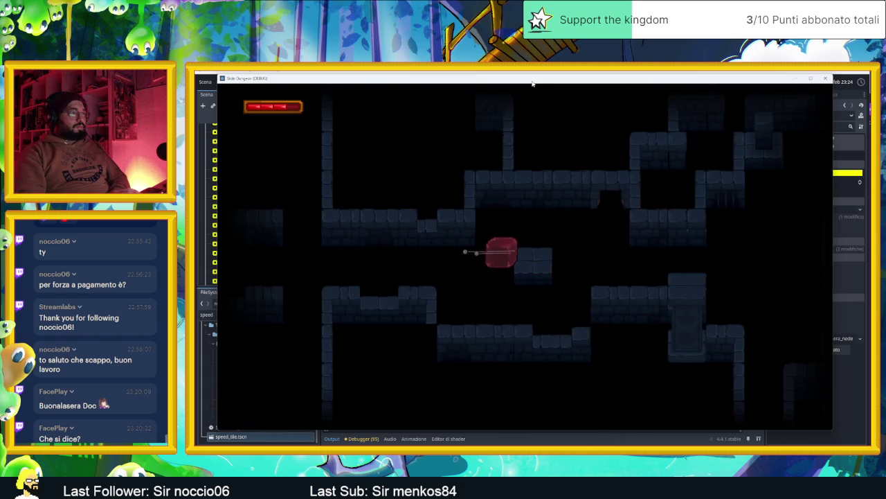
- Bring the slime beneath the door and test passing through it and back
key("Up")
key("Right")
key("Up")
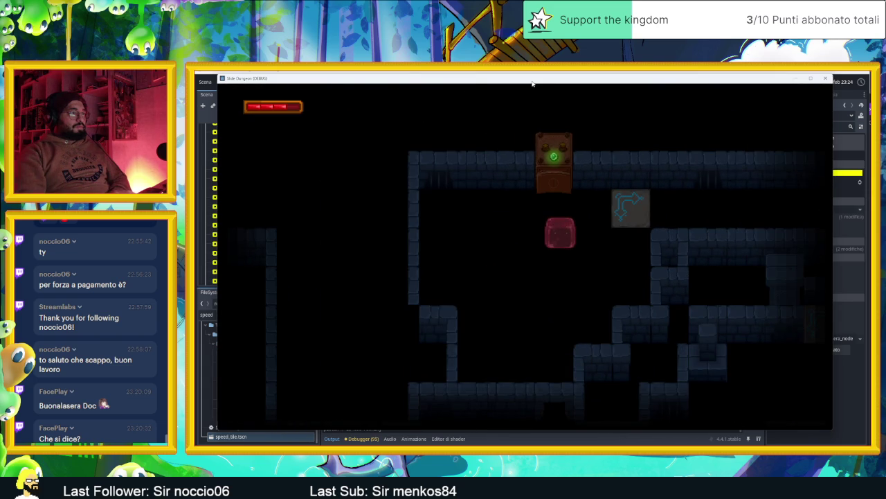
key("Up")
key("Down")
key("Up")
key("Left")
key("Down")
key("Right")
- Retest the arrow tile redirect, slide along the floor, then close the running game
key("Up")
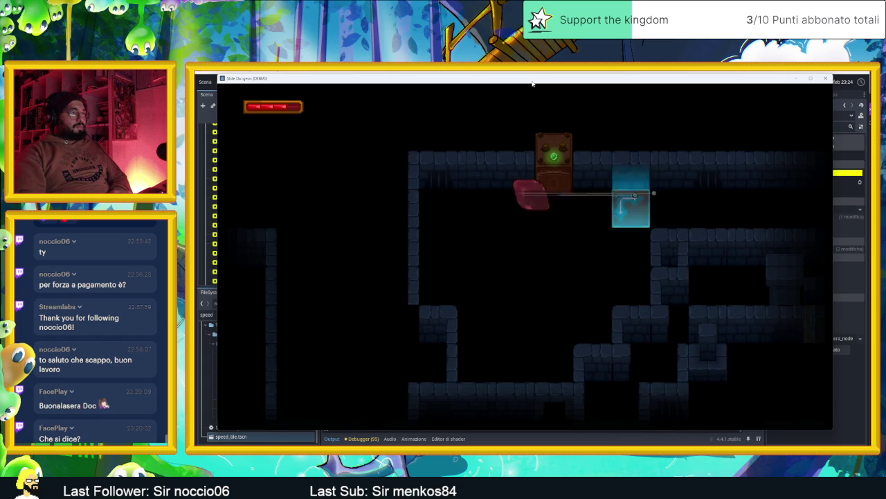
key("Down")
key("Down")
key("Right")
key("Up")
key("Down")
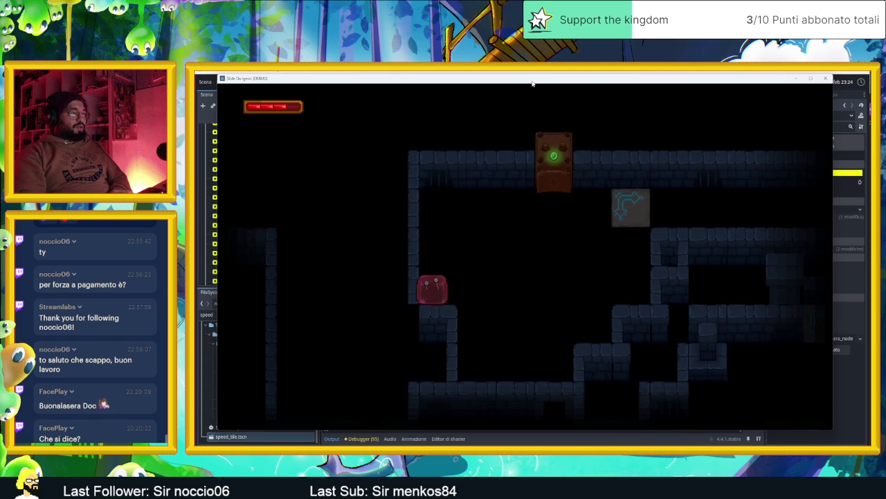
key("Right")
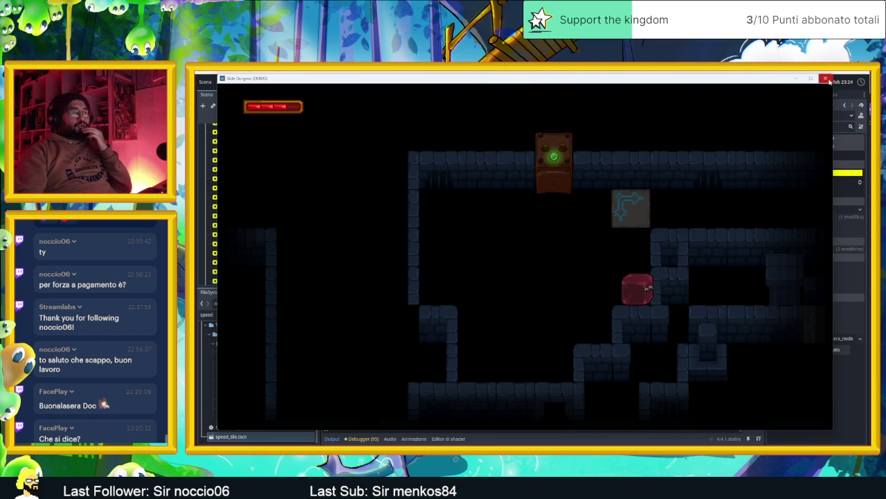
left_click(826, 79)
- Hide the camera zone rectangles by toggling off CameraNodeContainer's visibility
left_click(542, 166)
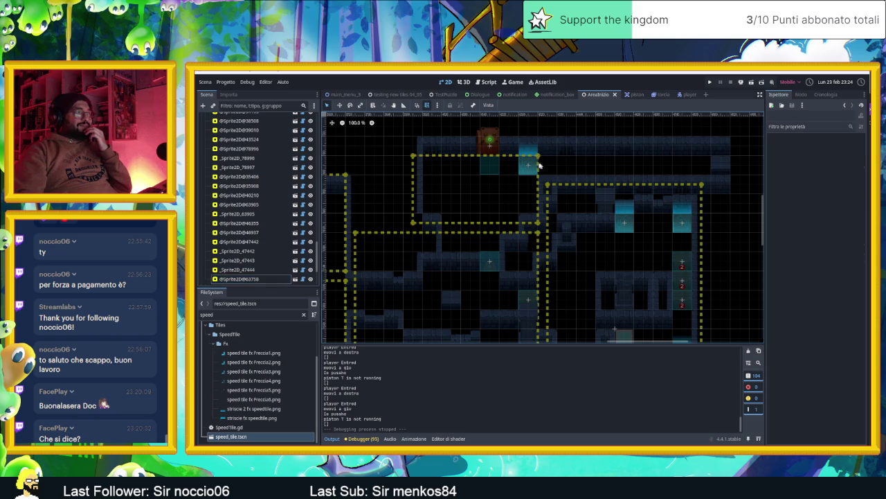
scroll(267, 143, "up", 4)
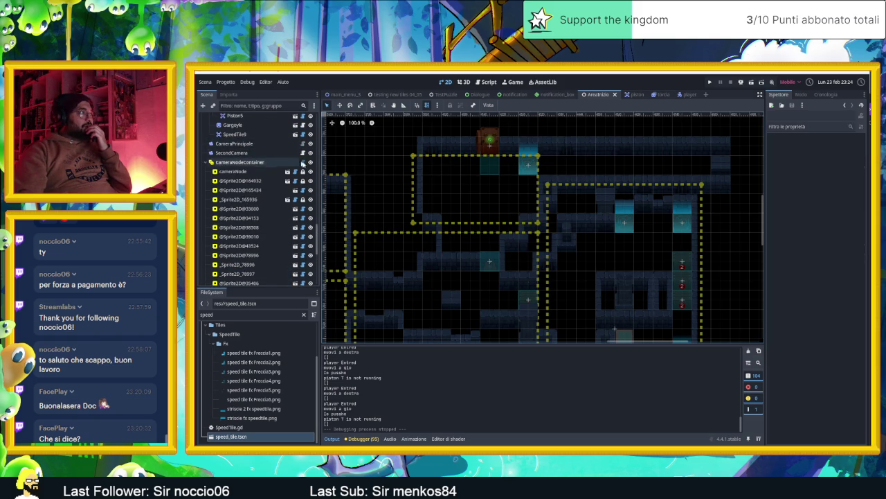
left_click(310, 162)
- Move SpeedTile9 120 px left and 90 px up, then run the current scene
left_click(528, 165)
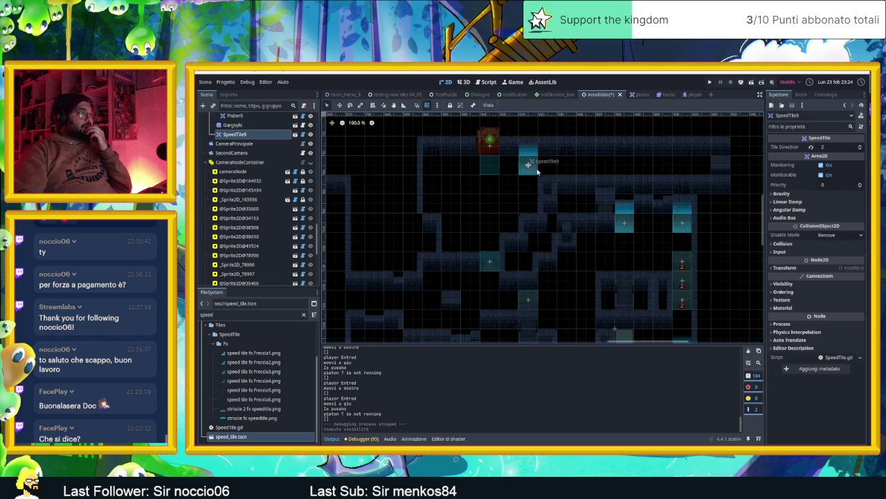
mouse_move(529, 169)
left_mouse_down()
mouse_move(453, 137)
mouse_move(403, 140)
left_mouse_up()
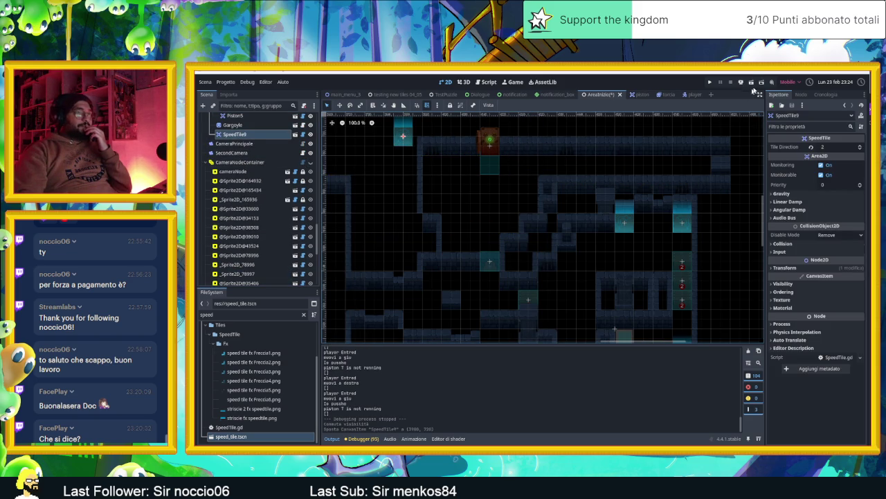
left_click(752, 83)
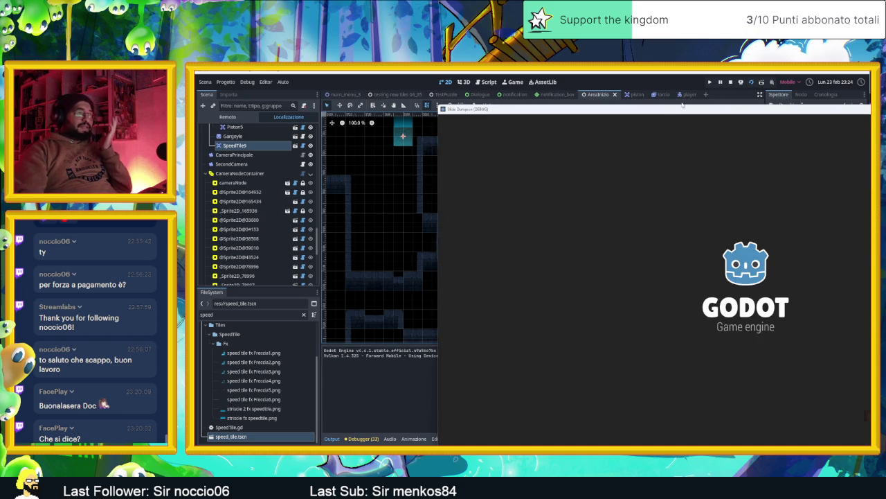
left_click_drag(679, 113, 476, 88)
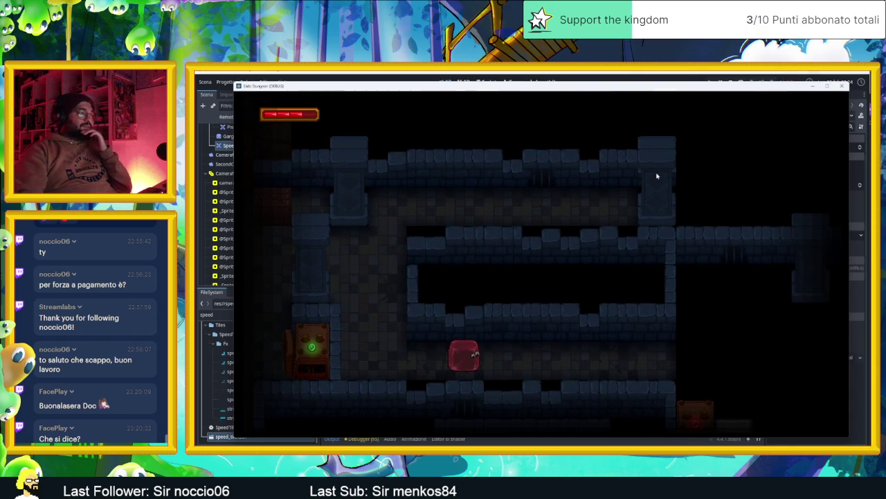
- Slide the slime through the first rooms, testing the arrow tile redirects
key("Right")
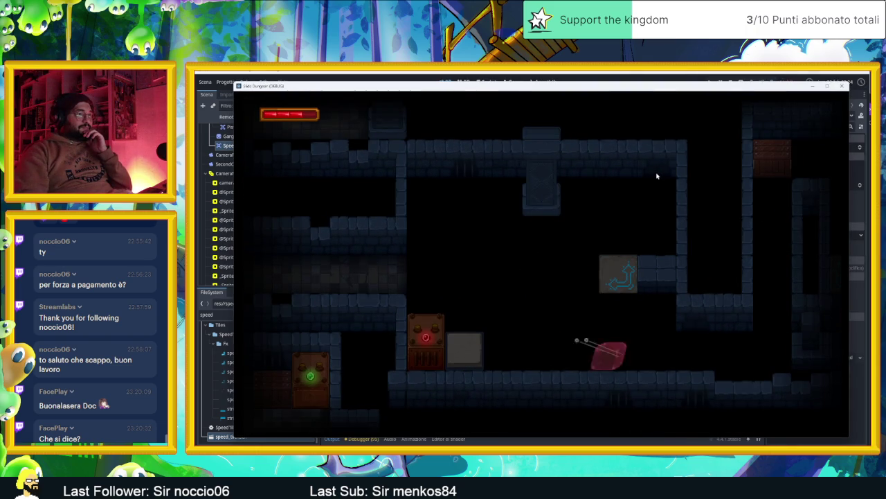
key("Up")
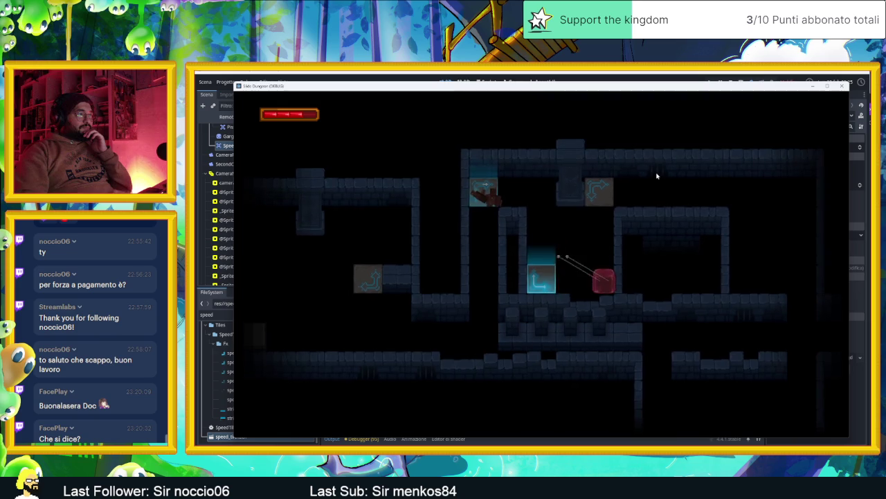
key("Up")
key("Left")
key("Up")
key("Right")
- Zig-zag the slime around the room, then slide it right and up
key("Down")
key("Right")
key("Up")
key("Left")
key("Right")
key("Down")
key("Right")
key("Left")
key("Right")
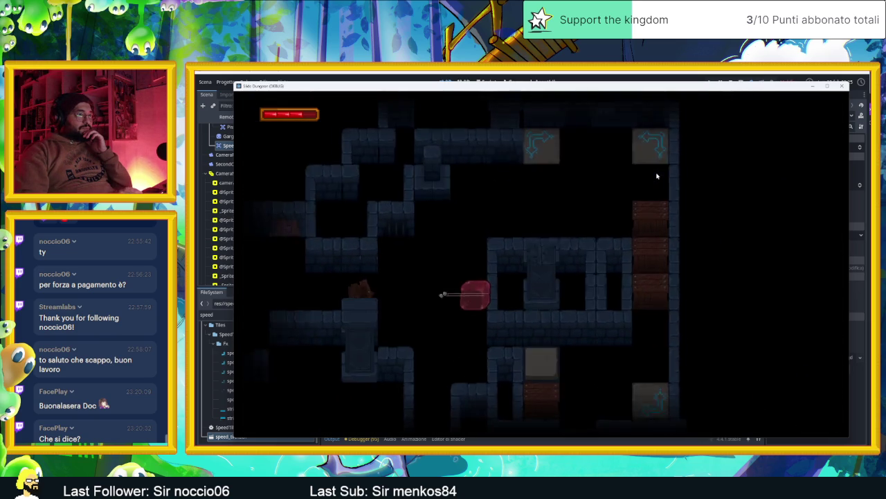
key("Up")
key("Right")
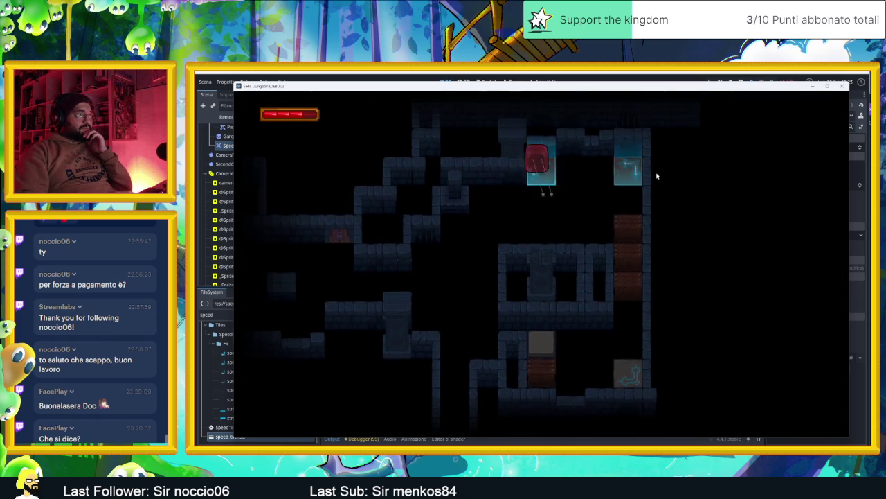
- Send the slime through the teleporters and across rooms to the exit, loading the next level
key("Up")
key("Down")
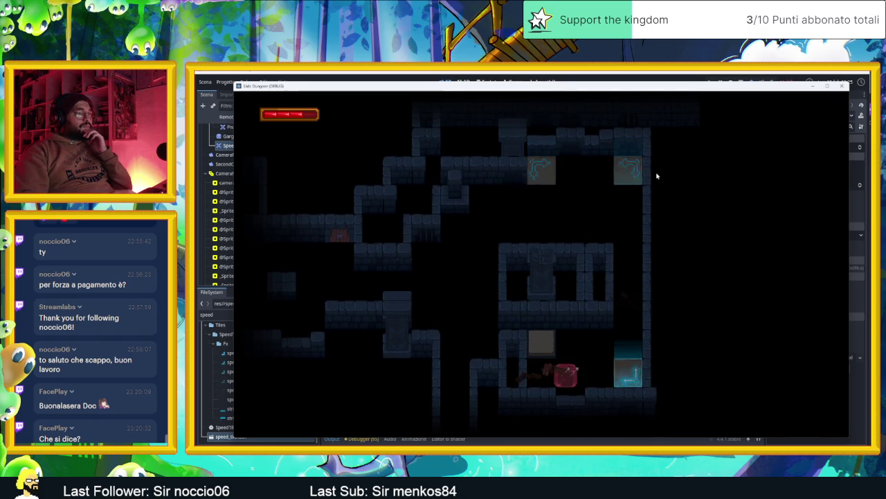
key("Right")
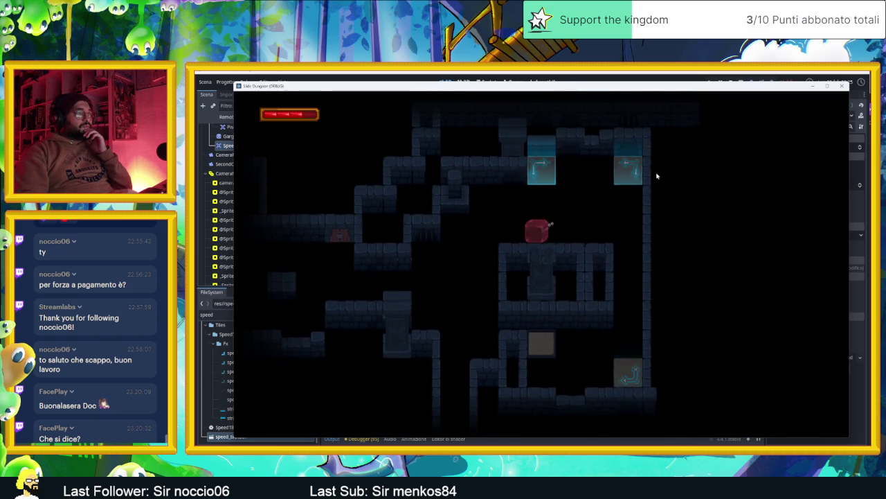
key("Left")
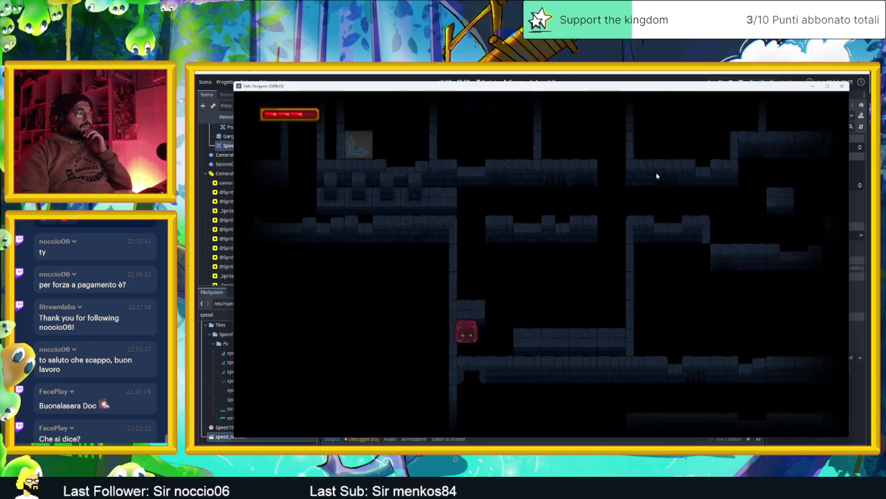
key("Up")
key("Right")
key("Down")
key("Left")
key("Up")
key("Right")
key("Up")
key("Right")
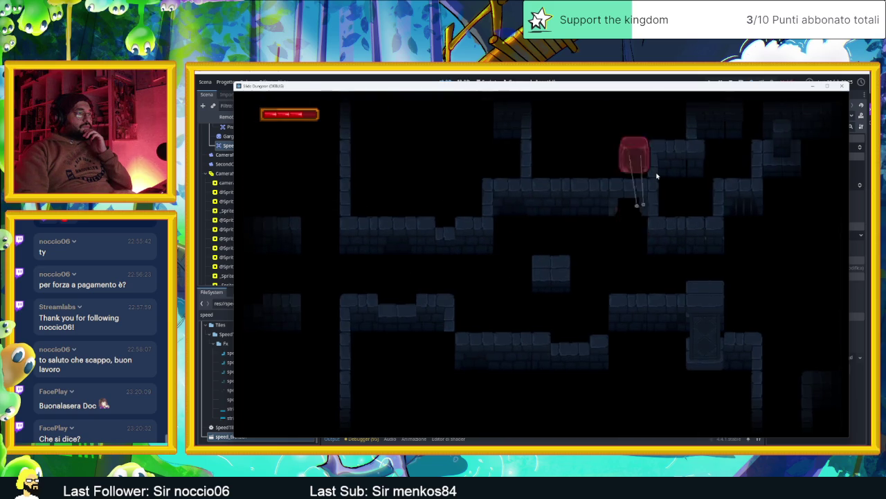
key("Up")
- Dash the slime along the top corridor and repeatedly into the piston door
key("Right")
key("Up")
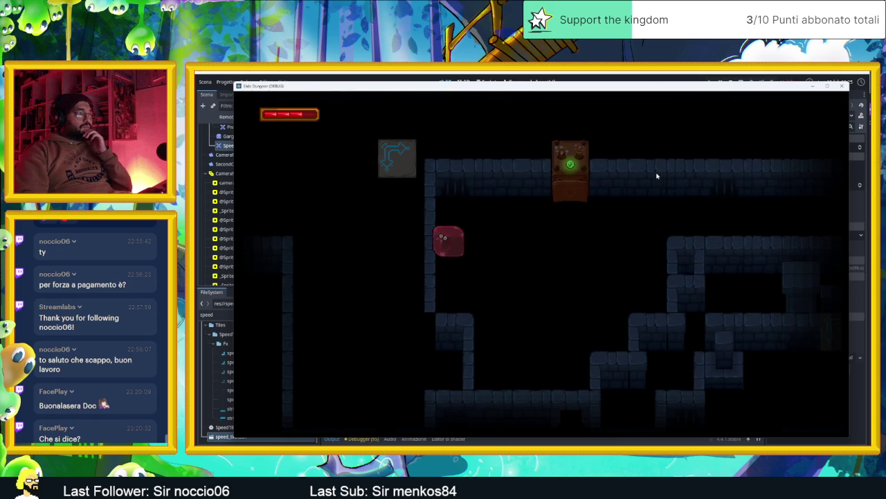
key("Up")
key("Right")
key("Left")
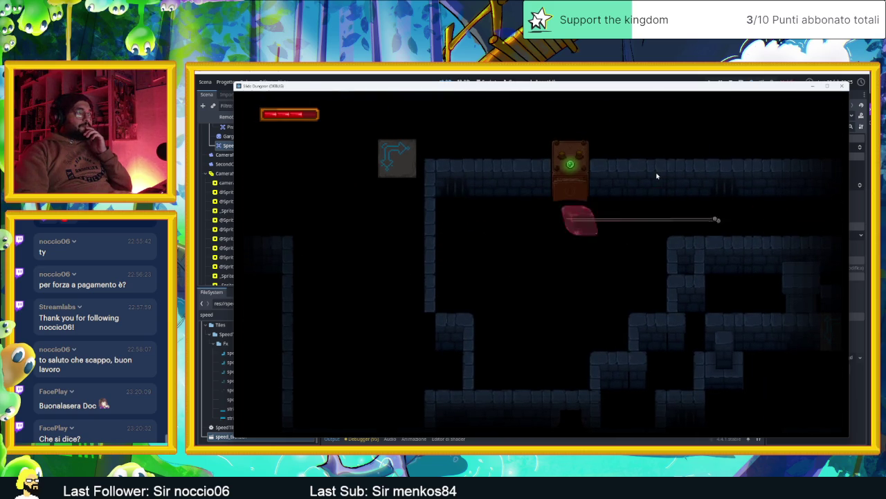
key("Up")
key("Right")
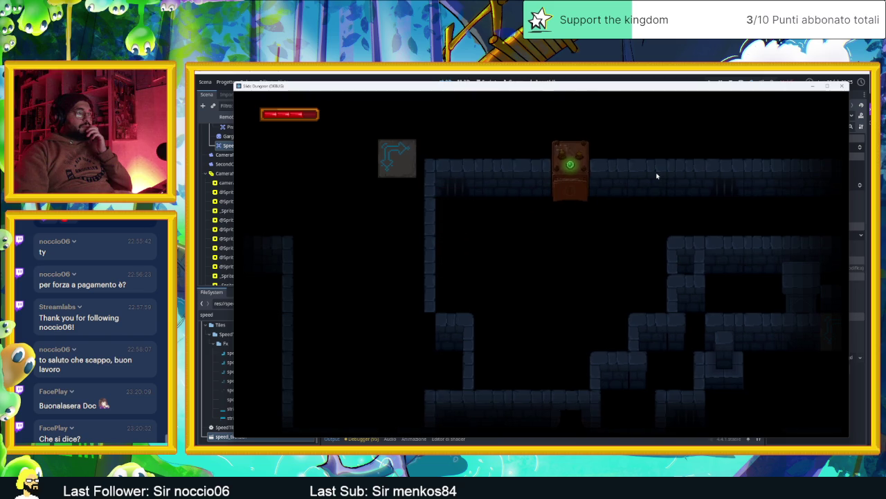
key("Right")
key("Up")
key("Left")
key("Down")
key("Up")
key("Right")
- Get the slime through the opening piston door onto the stone block, then close the game
key("Down")
key("Right")
key("Left")
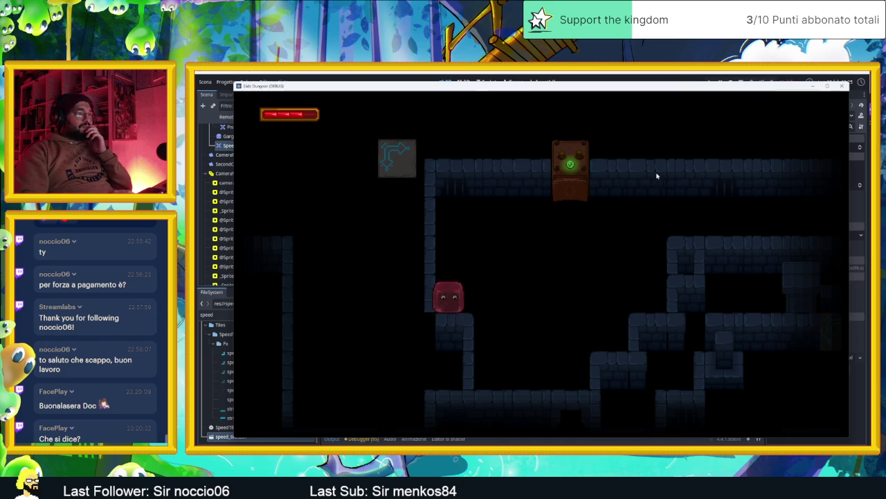
key("Up")
key("Right")
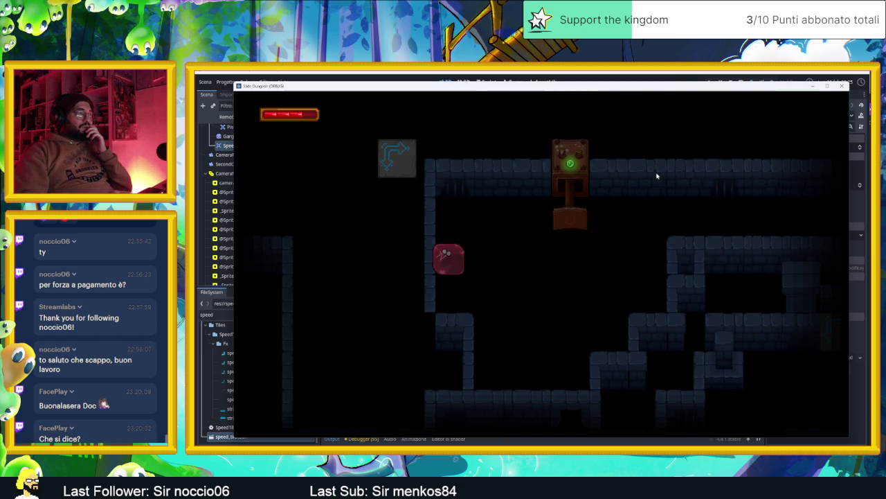
key("Down")
key("Right")
key("Left")
key("Up")
key("Right")
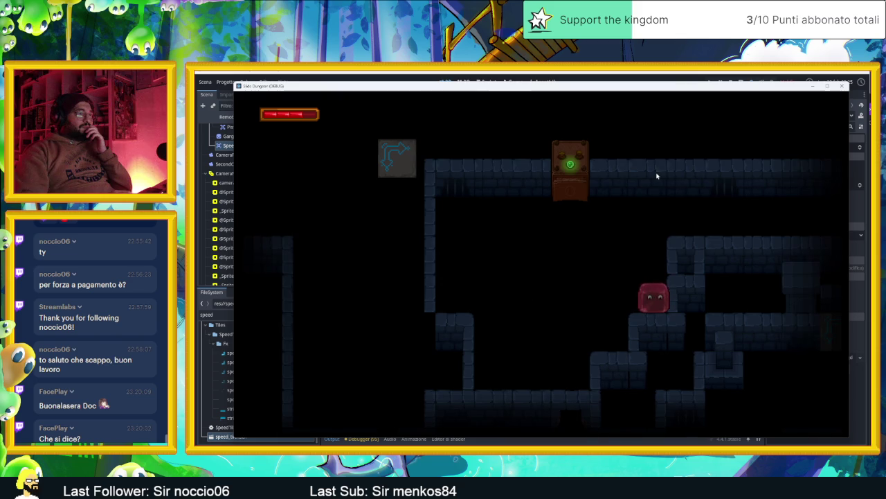
key("Left")
key("Up")
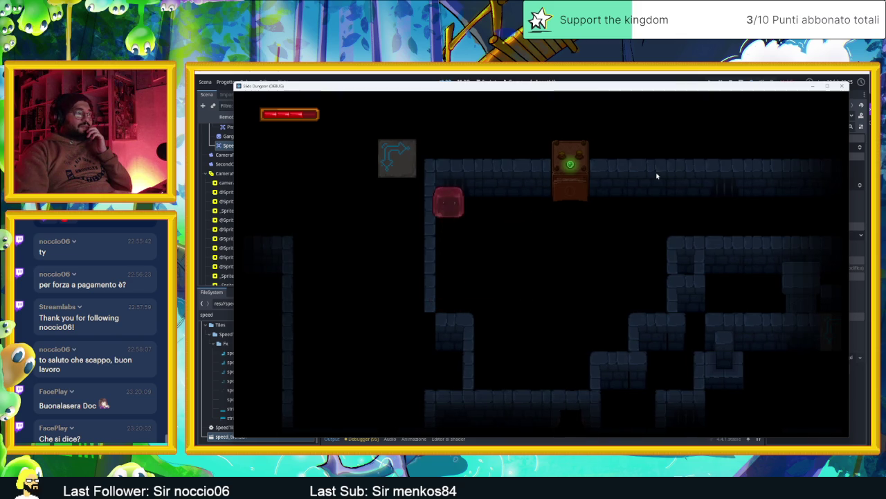
key("Down")
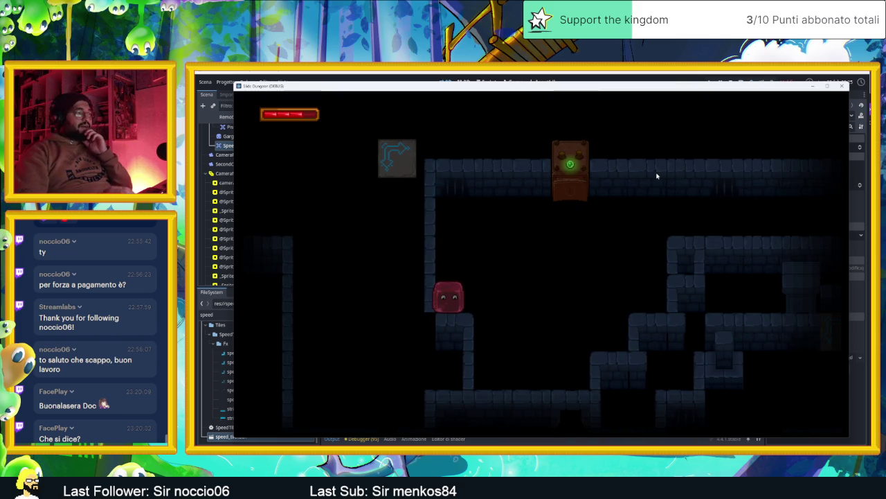
left_click(841, 87)
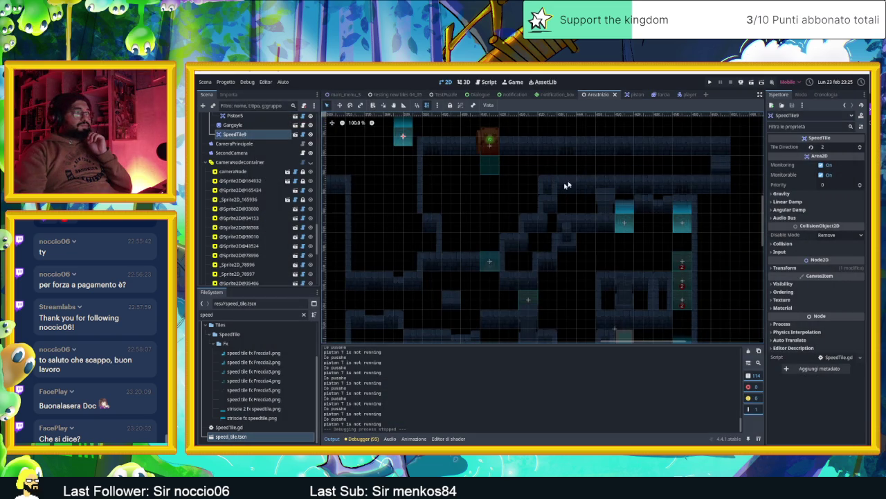
- Erase one wall tile on the Muri layer to open a corridor
scroll(429, 207, "up", 6)
left_click_drag(478, 193, 552, 237)
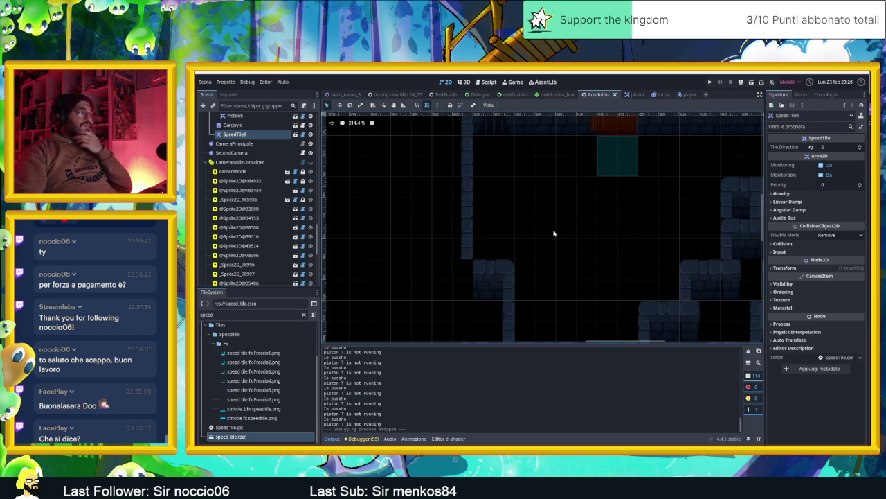
mouse_move(485, 203)
left_mouse_down()
mouse_move(562, 219)
mouse_move(540, 221)
left_mouse_up()
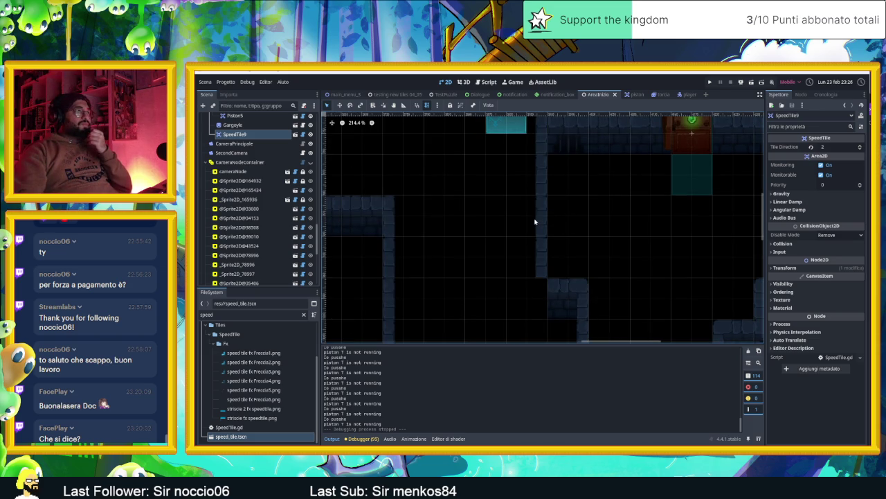
left_click(540, 213)
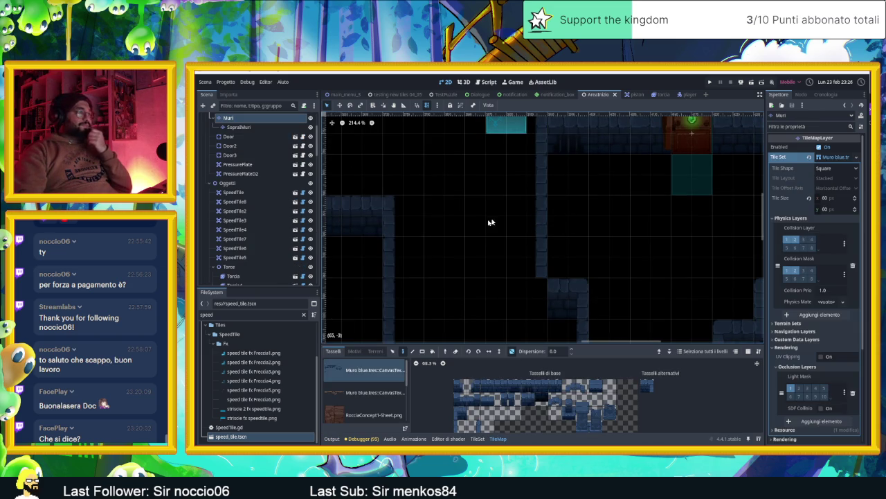
right_click(540, 225)
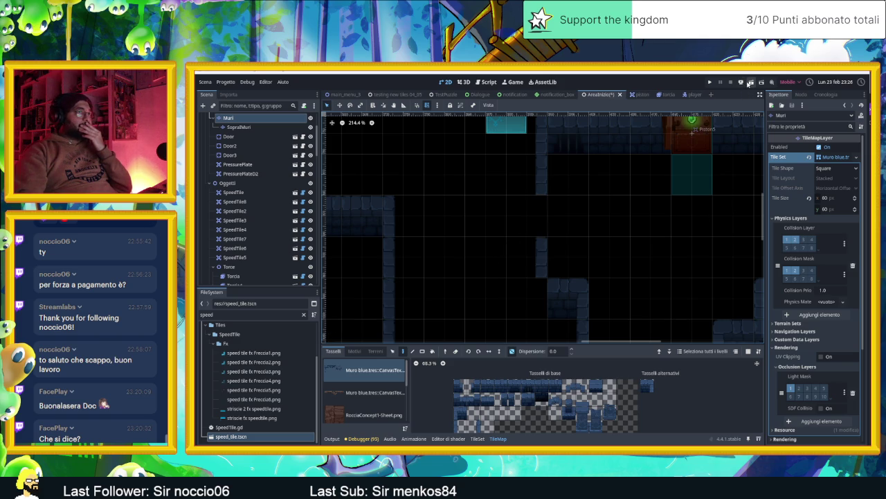
- Run the scene and slide the slime through the newly opened passage into a new room
left_click(749, 83)
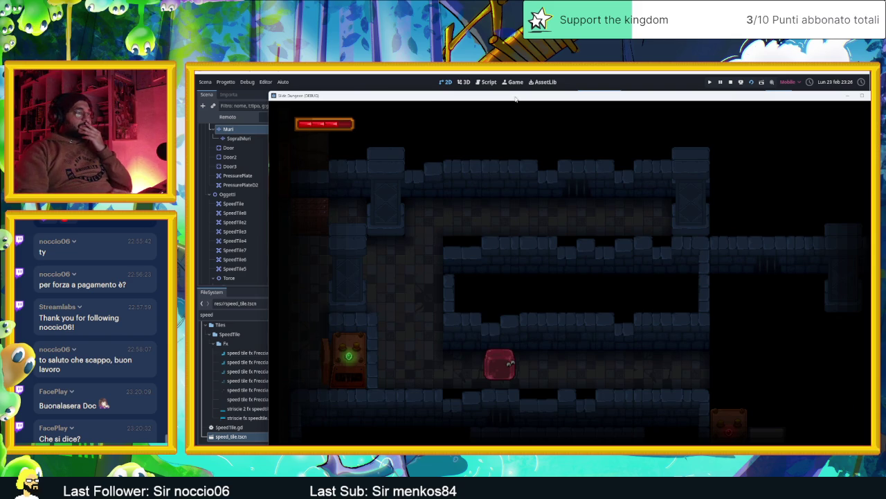
key("Right")
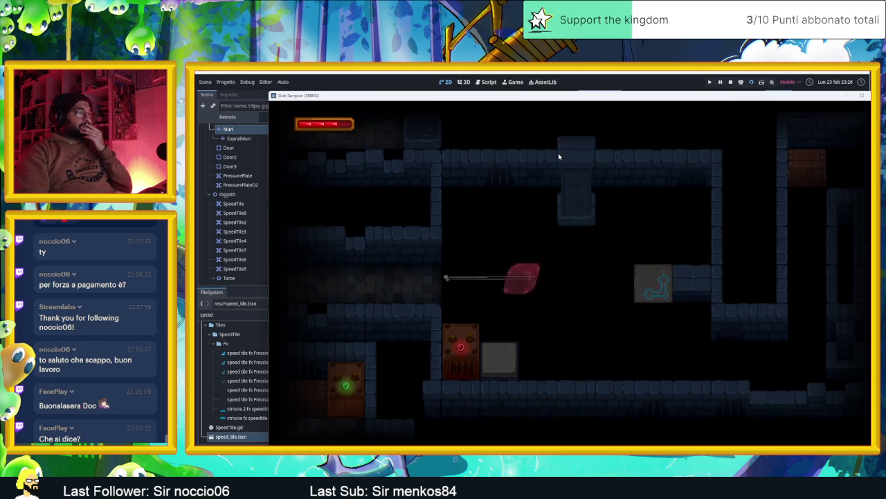
key("Up")
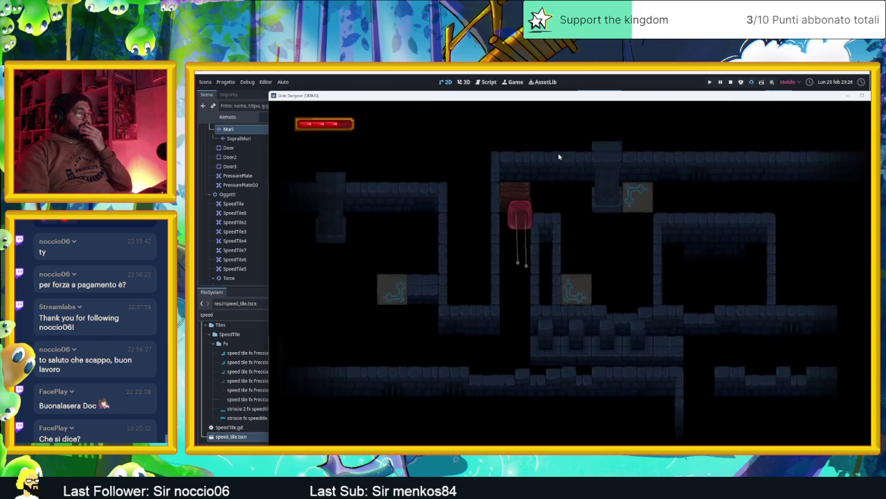
key("Down")
key("Up")
key("Right")
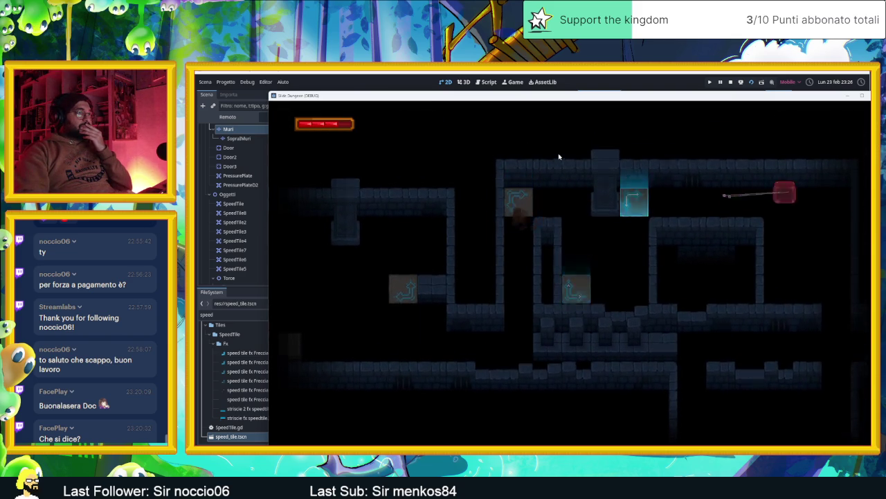
key("Down")
key("Up")
key("Right")
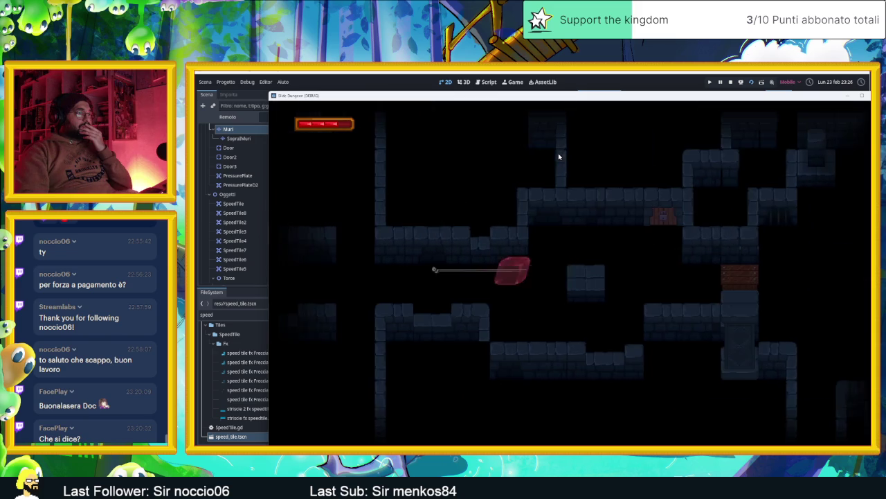
key("Down")
key("Right")
key("Up")
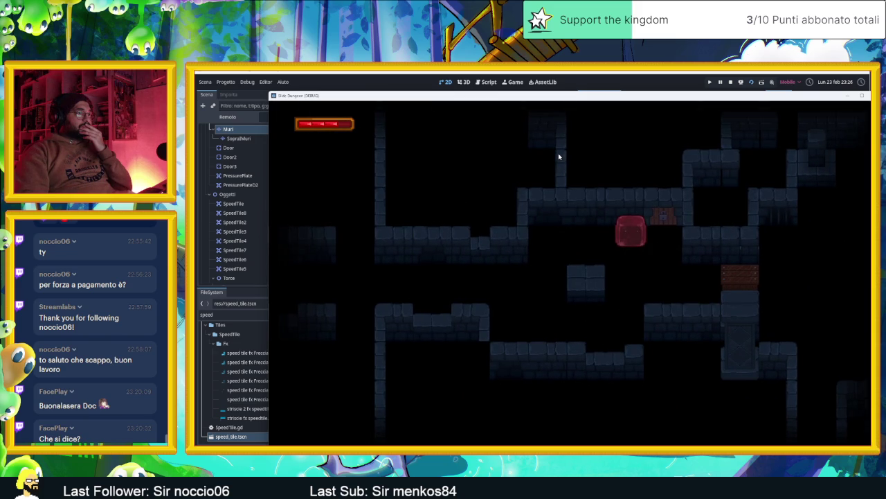
key("Left")
key("Right")
key("Down")
key("Left")
key("Right")
key("Left")
key("Up")
key("Right")
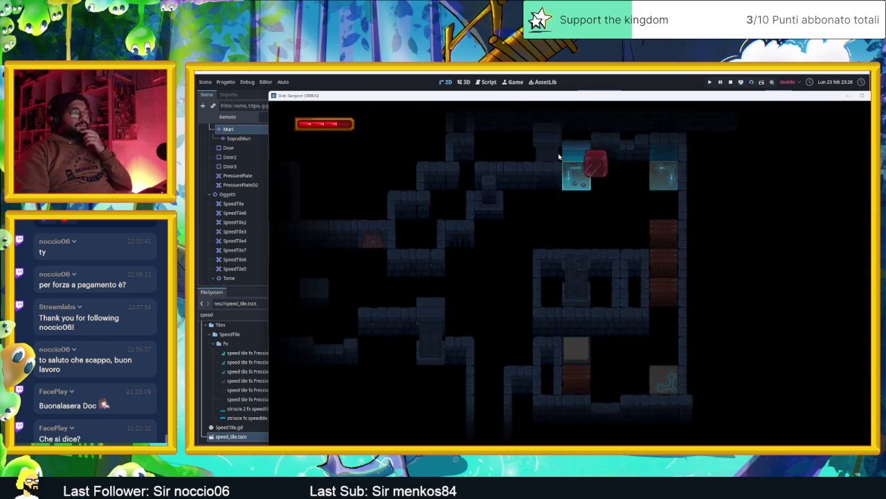
key("Down")
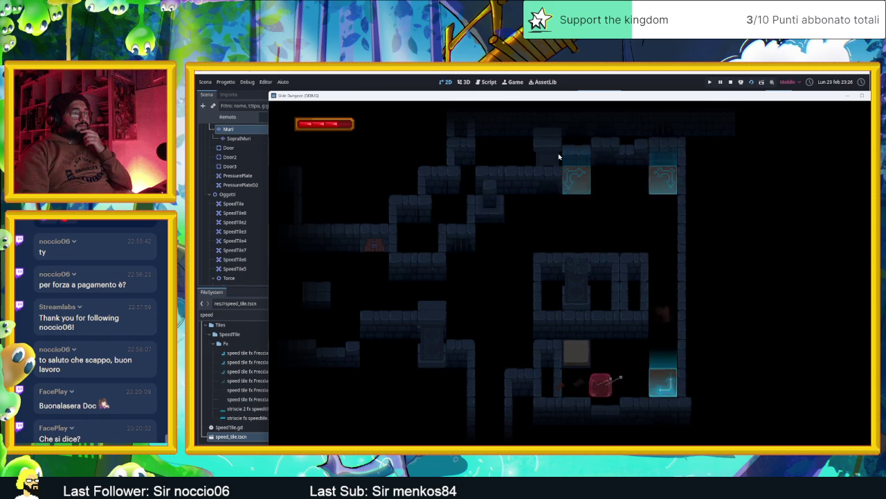
- Slide the slime up the right column and down to the spot below the door
key("Up")
key("Right")
key("Up")
key("Left")
key("Down")
key("Left")
key("Up")
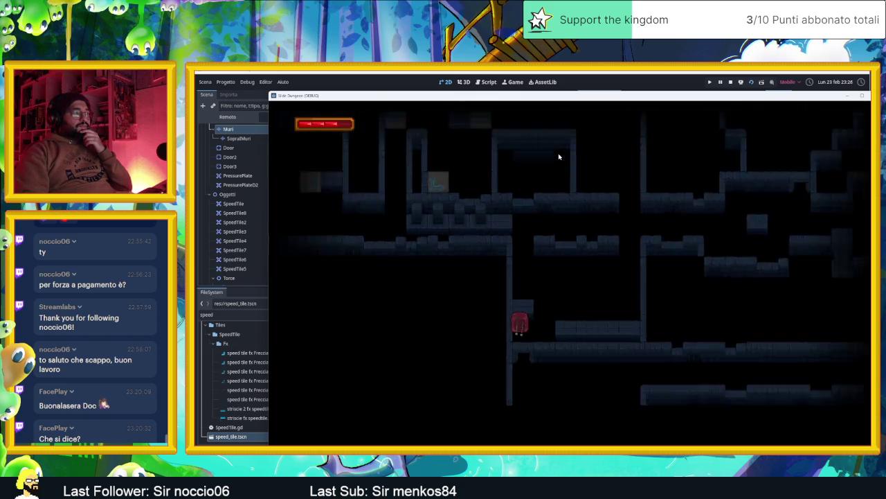
key("Right")
key("Left")
key("Right")
key("Down")
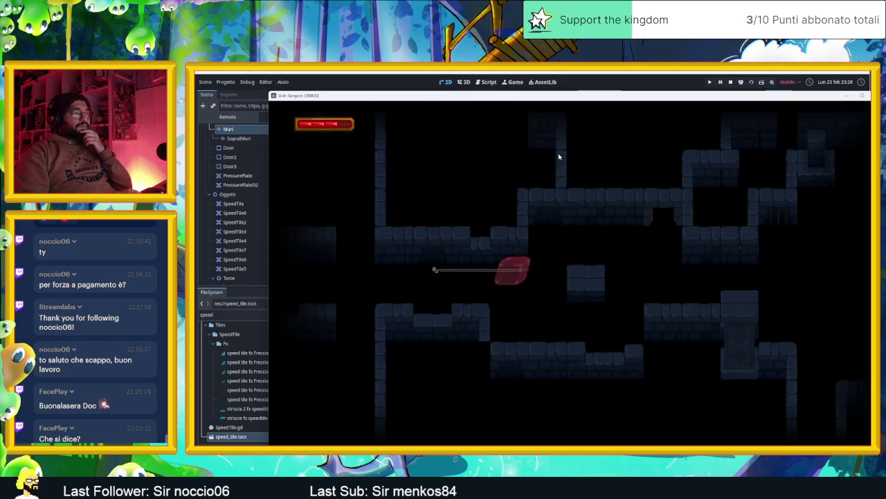
key("Up")
key("Right")
key("Down")
key("Left")
key("Down")
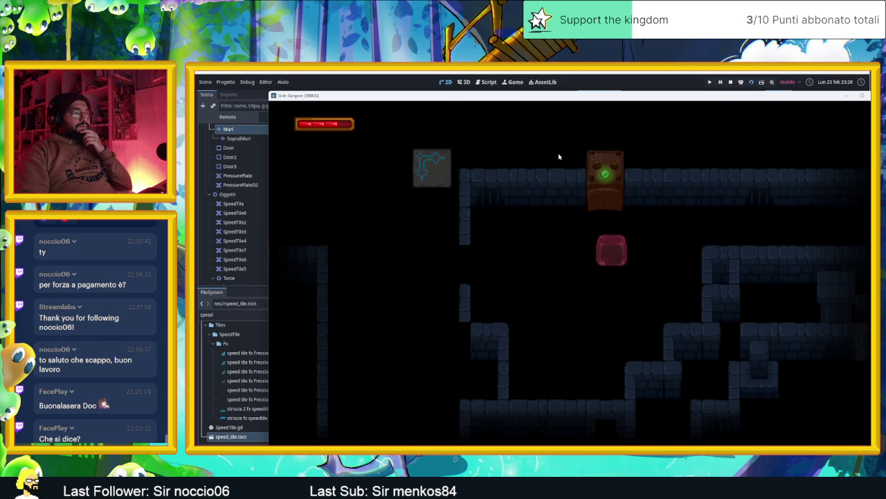
- Keep steering the slime around the room beneath the green-lit door
key("Right")
key("Up")
key("Down")
key("Left")
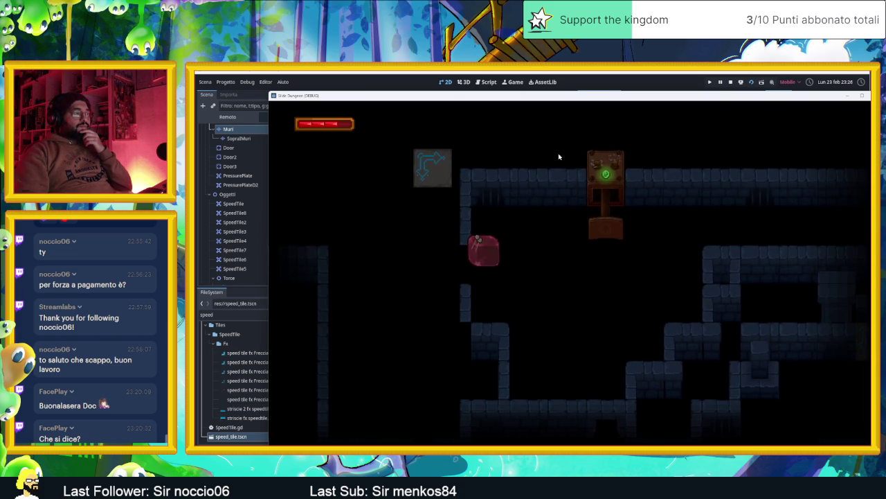
key("Left")
key("Right")
key("Right")
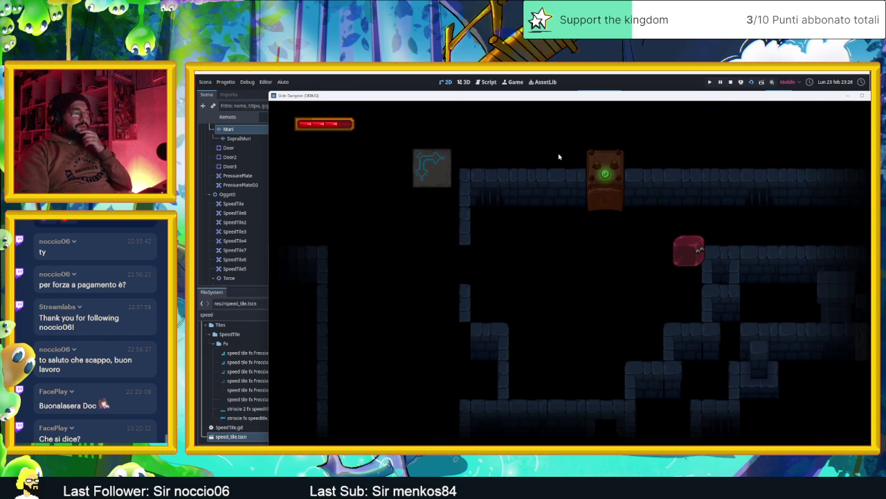
key("Left")
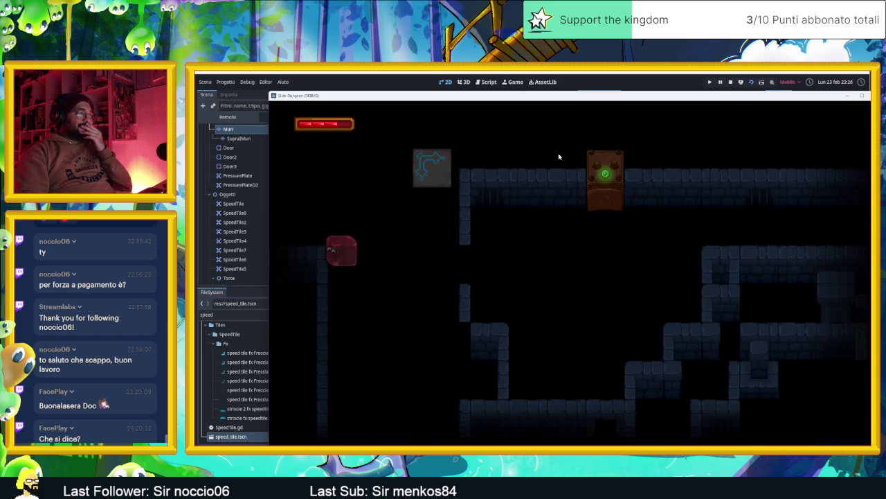
key("Right")
key("Up")
key("Left")
key("Down")
key("Left")
key("Right")
key("Up")
key("Right")
key("Left")
key("Down")
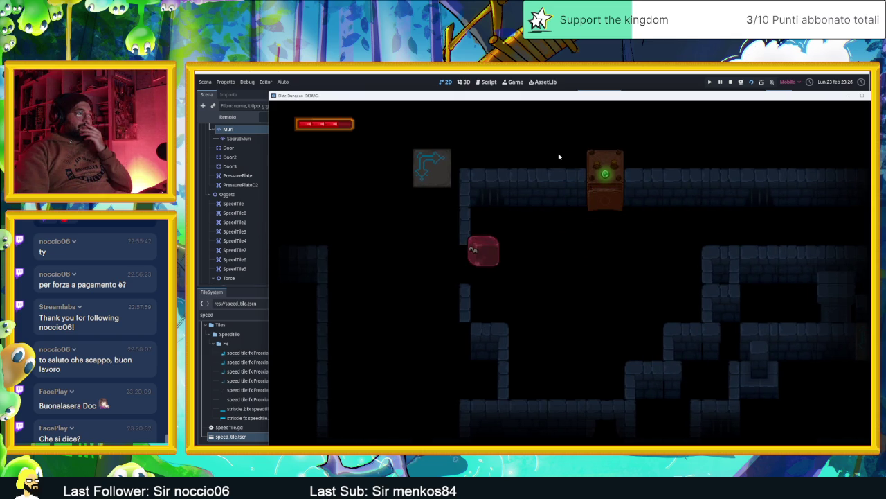
key("Left")
key("Right")
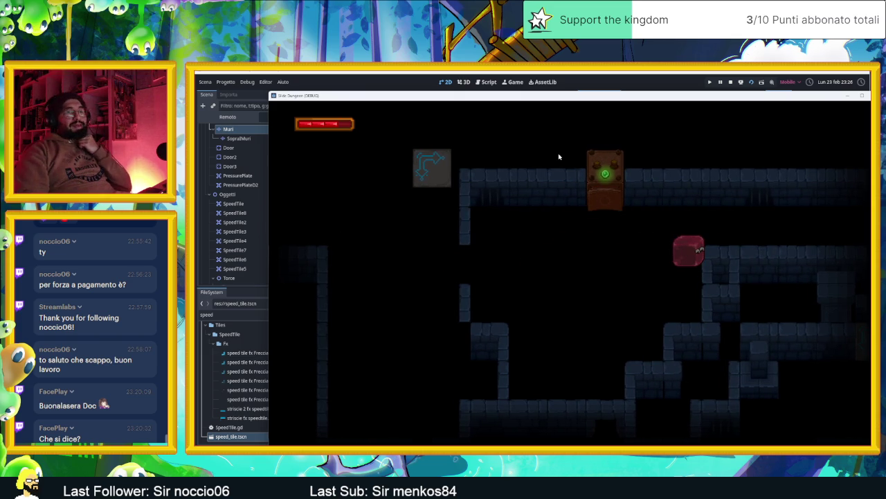
key("Up")
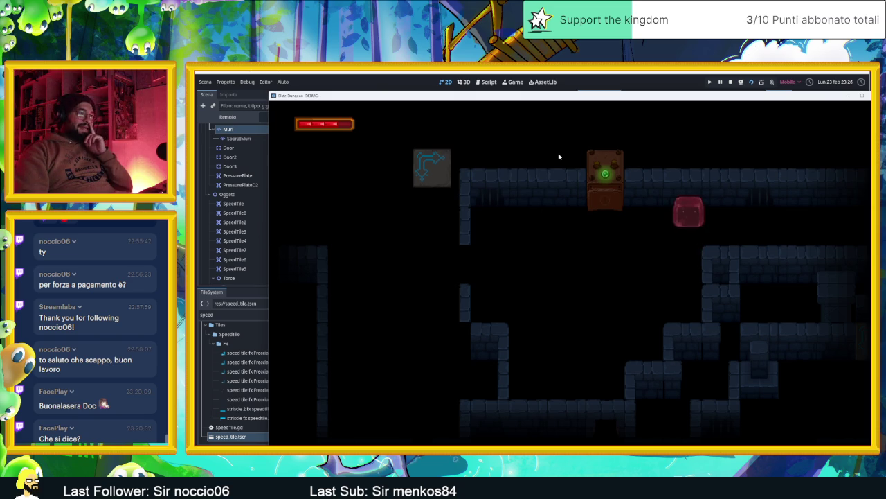
key("Left")
key("Down")
key("Left")
key("Right")
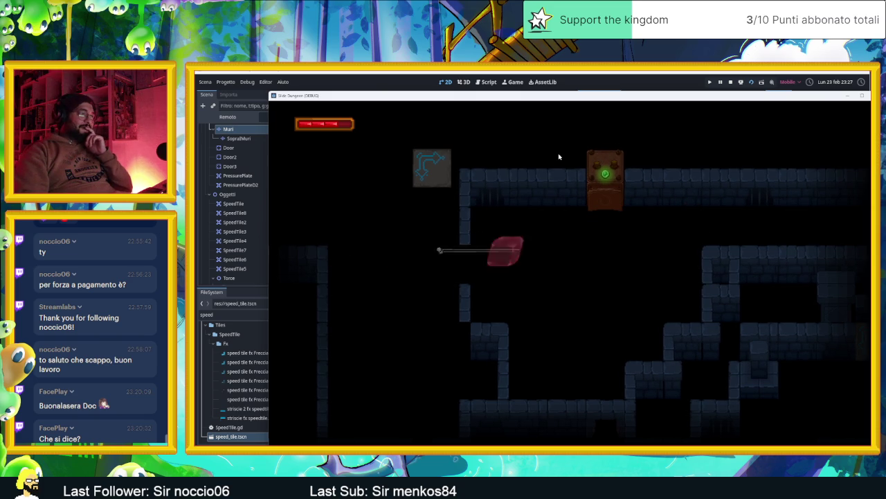
key("Up")
key("Left")
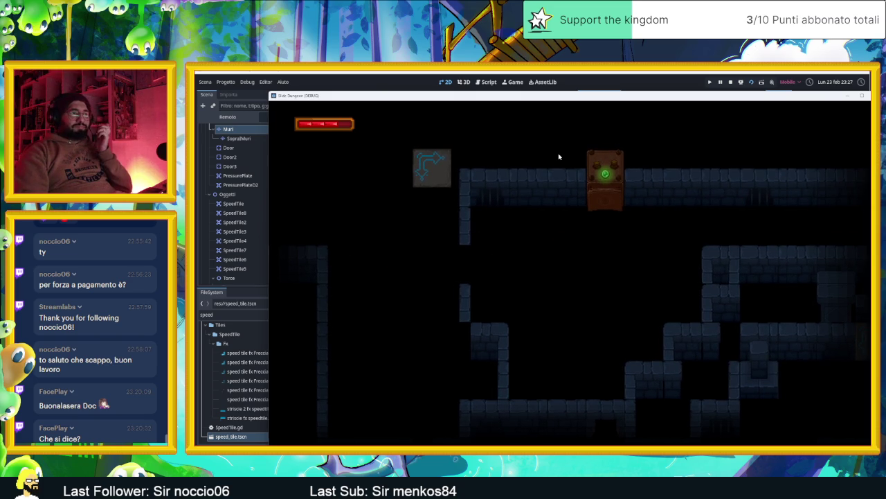
key("Right")
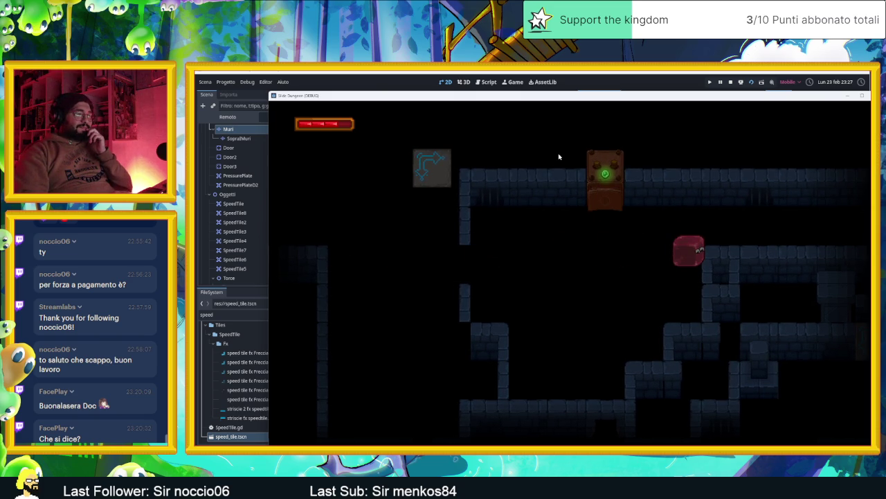
key("Left")
key("Right")
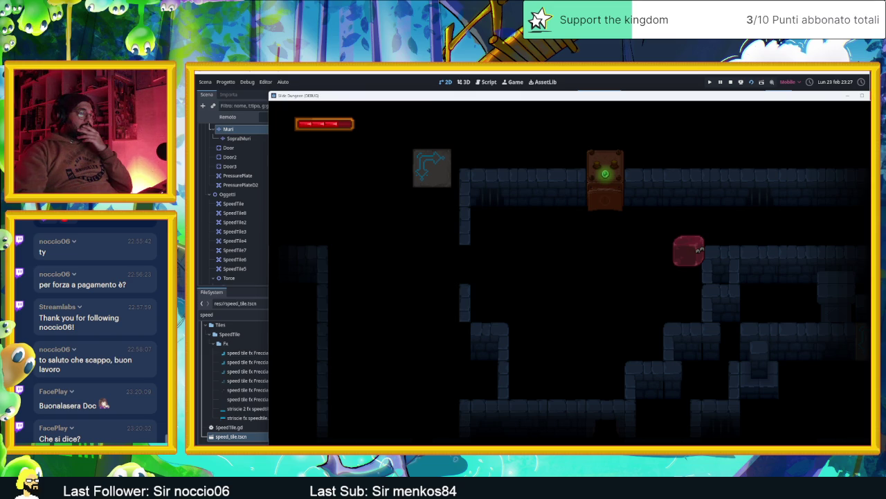
- Stop the running playtest with F8
key("F8")
- Move SpeedTile9 down and to the right, then save the scene
left_click_drag(586, 153, 491, 228)
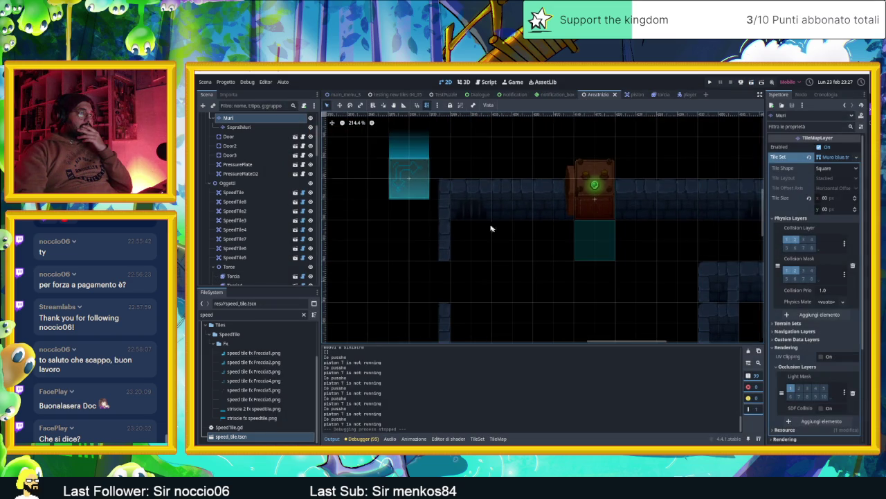
left_click(413, 181)
left_click_drag(412, 180, 465, 238)
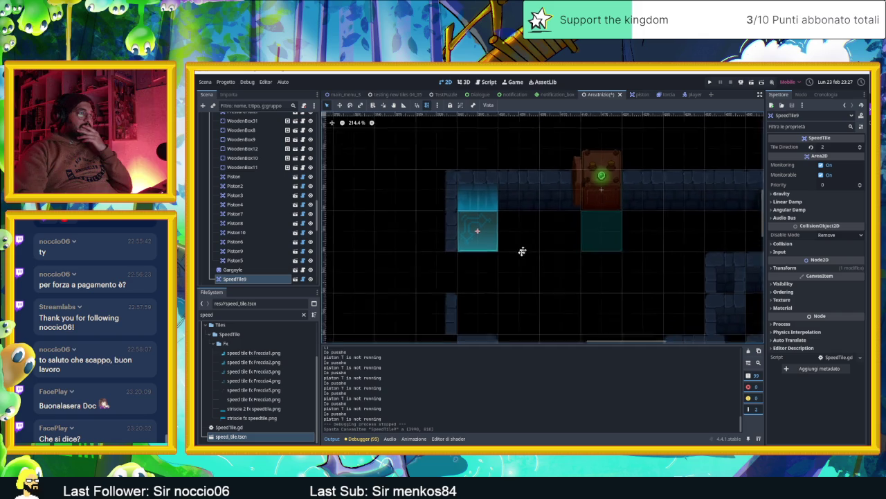
left_click_drag(519, 256, 541, 225)
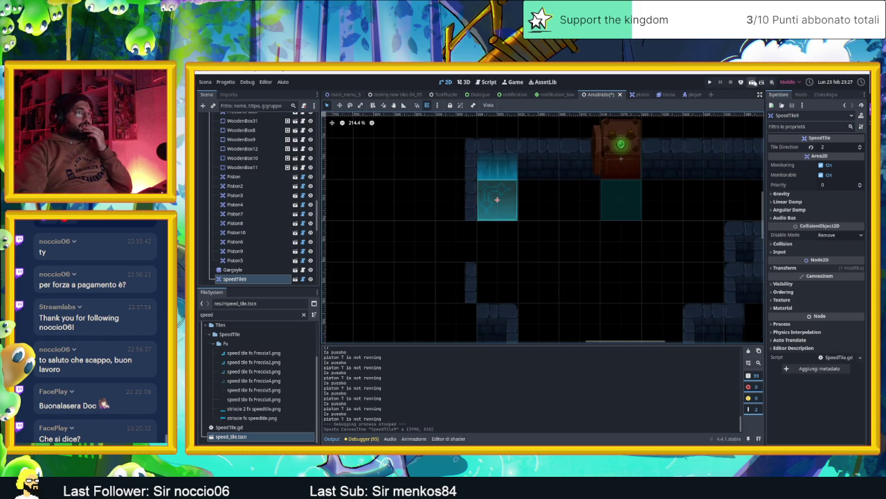
key("ctrl+s")
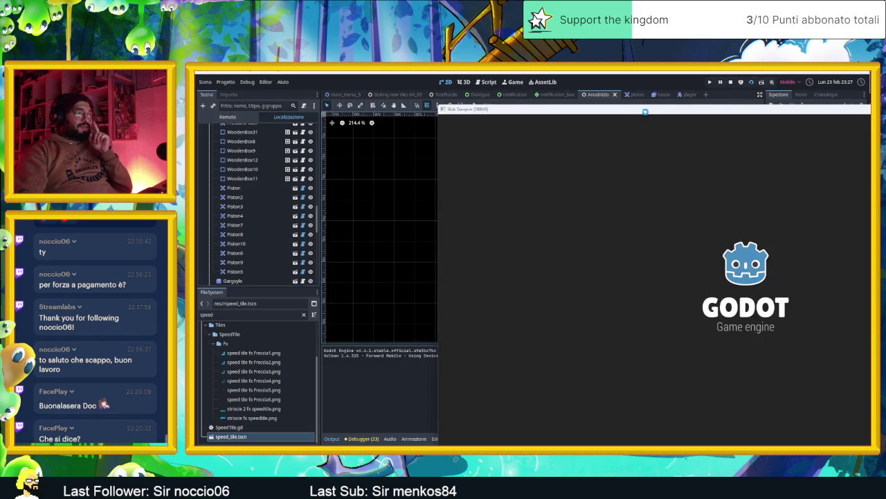
- Slide the slime through the first rooms and launch it across the arrow tiles into the crates
left_click_drag(641, 108, 428, 102)
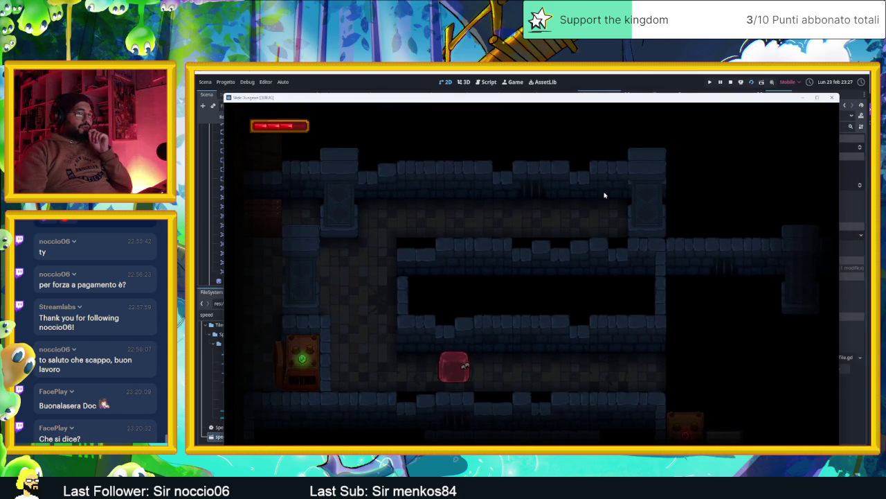
key("Left")
key("Right")
key("Left")
key("Down")
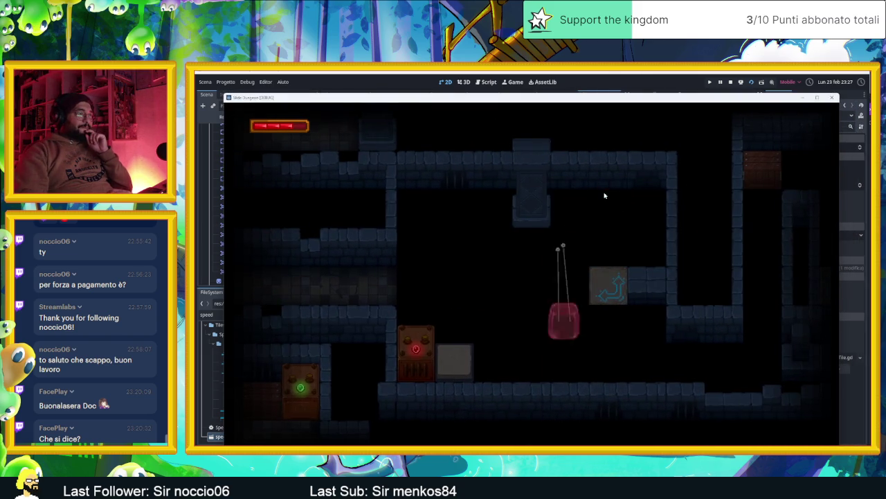
key("Up")
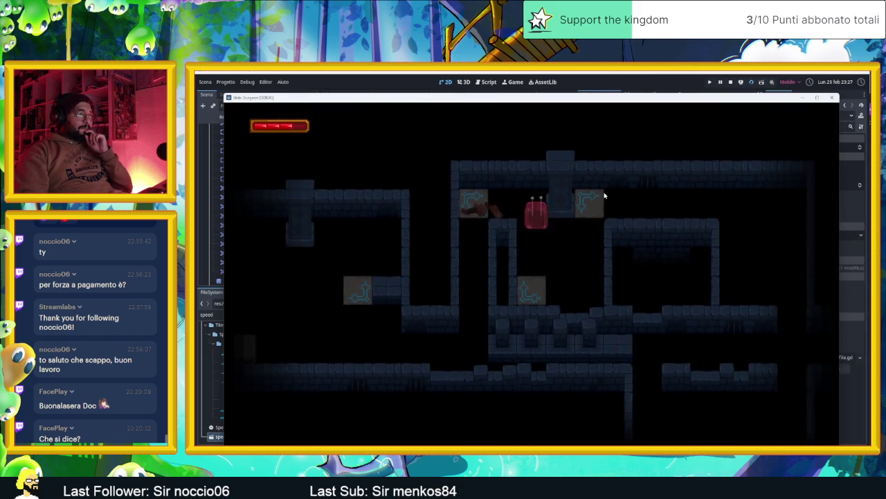
key("Down")
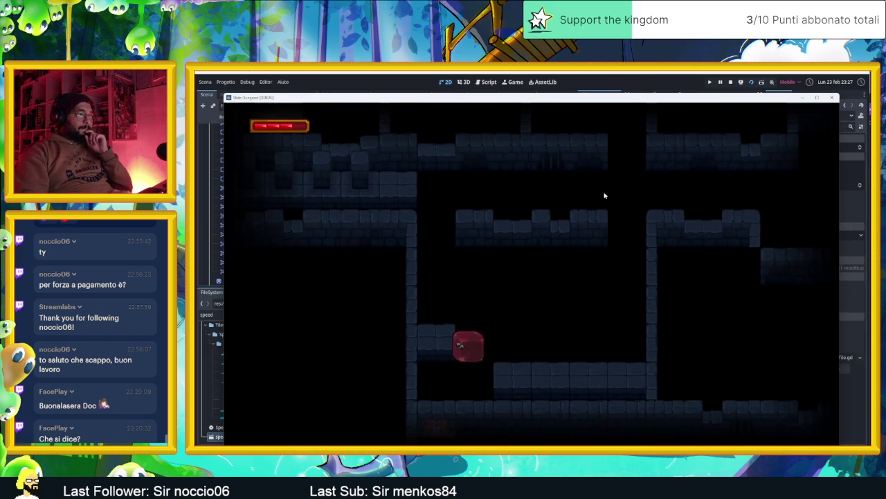
key("Up")
key("Right")
key("Up")
key("Right")
key("Down")
key("Left")
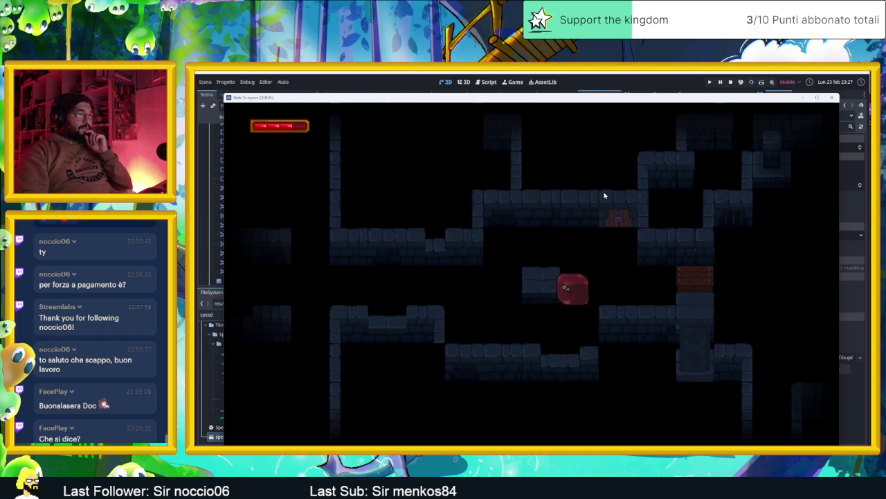
key("Up")
key("Right")
key("Left")
key("Down")
key("Up")
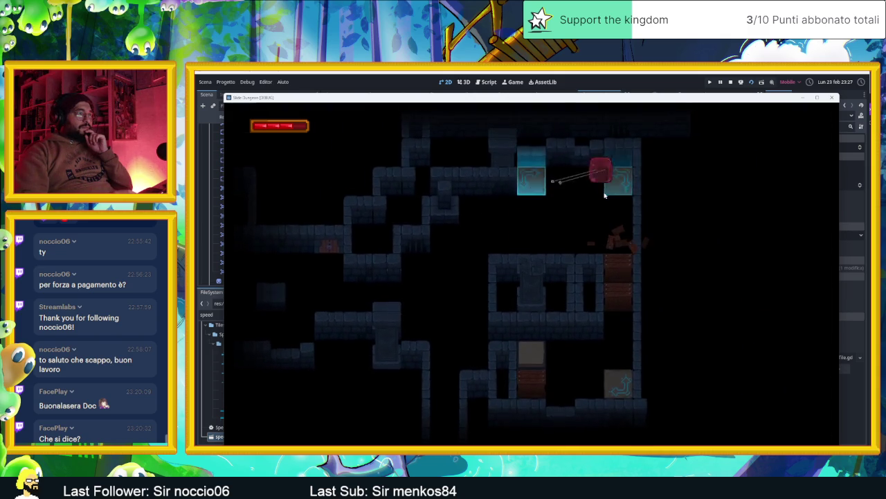
- Ride the arrow tiles out of the room and slide the slime back toward the arrow tile
key("Up")
key("Left")
key("Down")
key("Right")
key("Up")
key("Right")
key("Left")
key("Left")
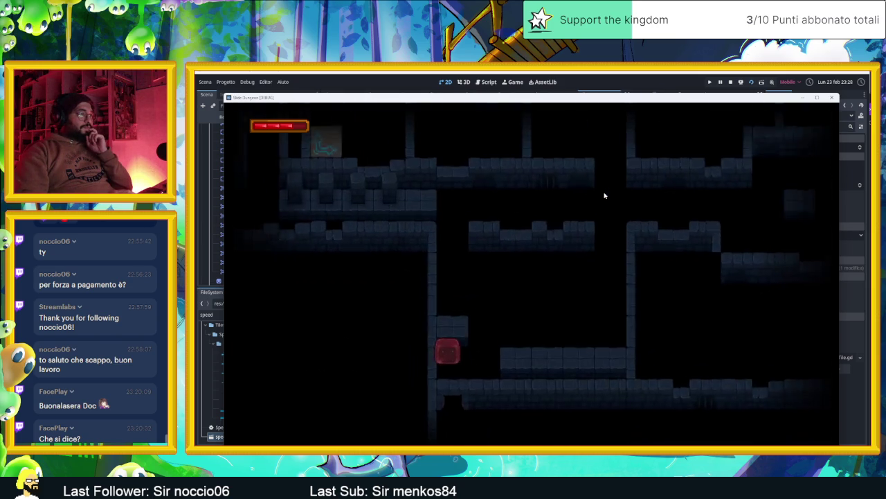
key("Up")
key("Left")
key("Right")
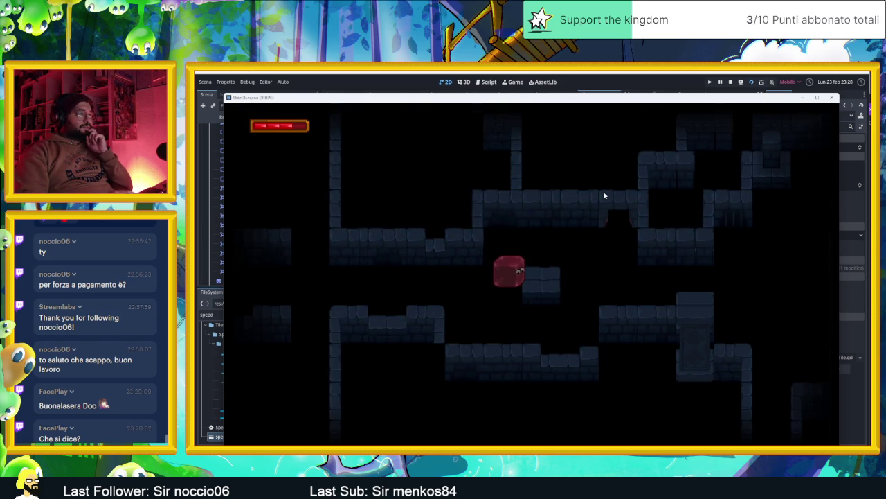
key("Up")
key("Right")
key("Up")
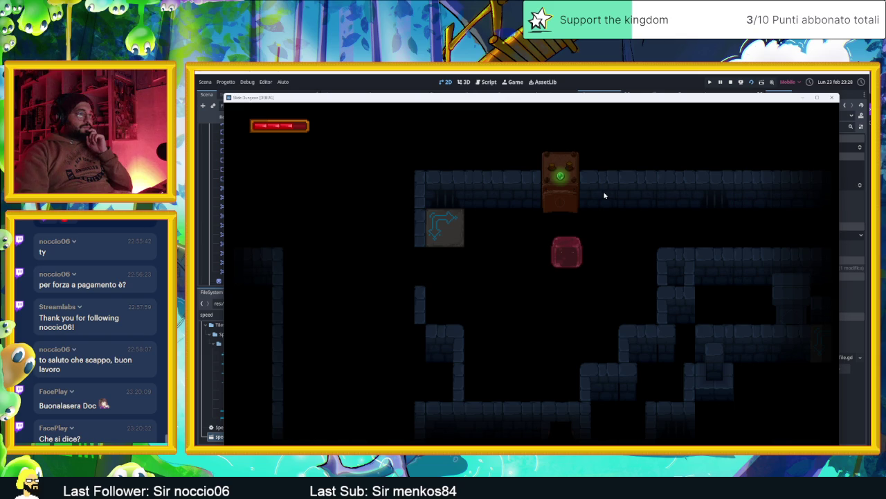
key("Right")
key("Up")
key("Right")
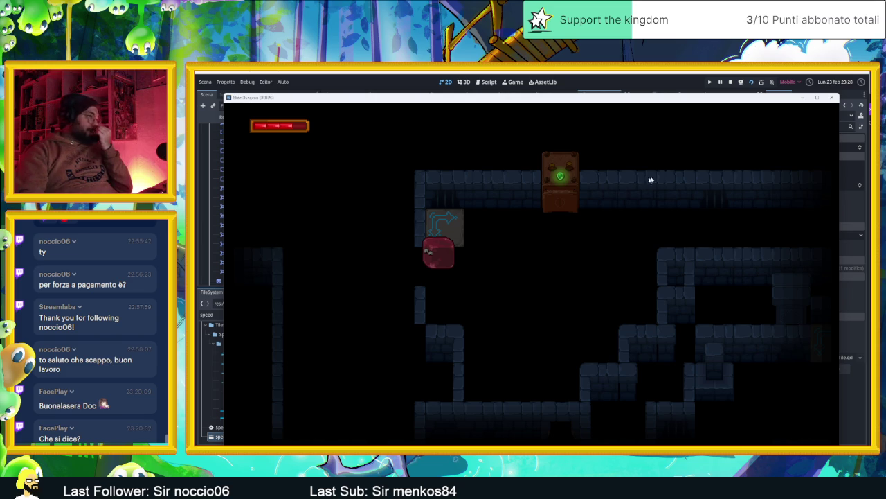
- Nudge SpeedTile9 up-left and place a right-pushing duplicate of Piston5 lower left
left_click(831, 97)
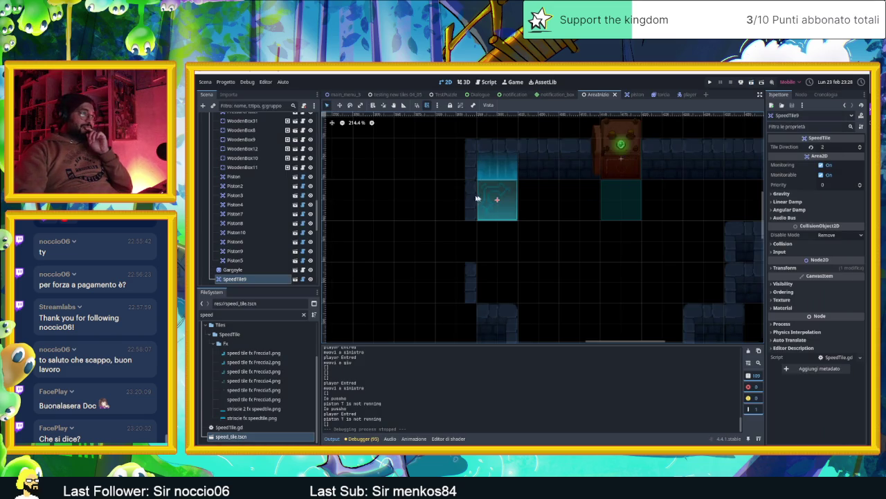
mouse_move(497, 200)
left_mouse_down()
mouse_move(458, 198)
mouse_move(443, 168)
mouse_move(454, 159)
mouse_move(443, 158)
left_mouse_up()
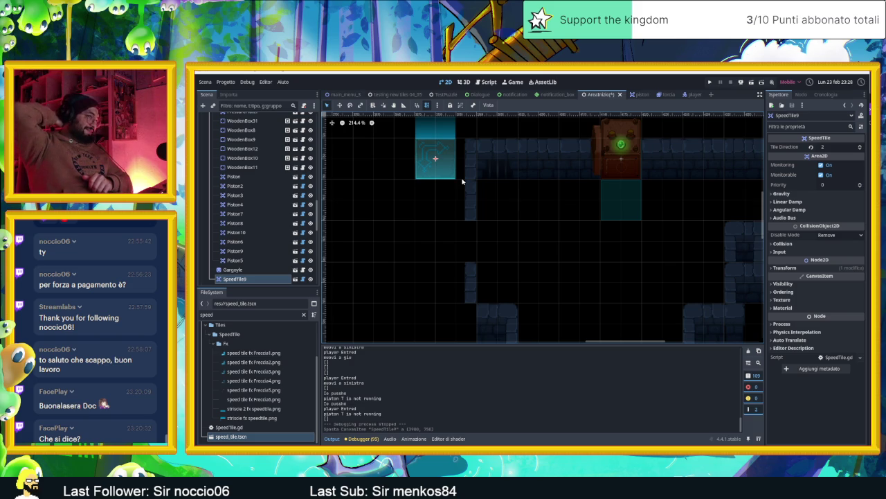
left_click(619, 159)
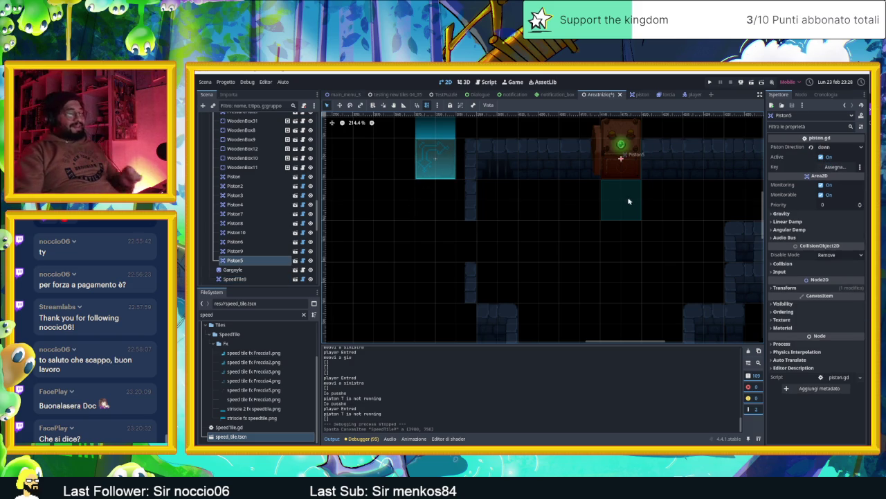
key("ctrl+d")
mouse_move(629, 174)
left_mouse_down()
mouse_move(439, 281)
mouse_move(448, 286)
left_mouse_up()
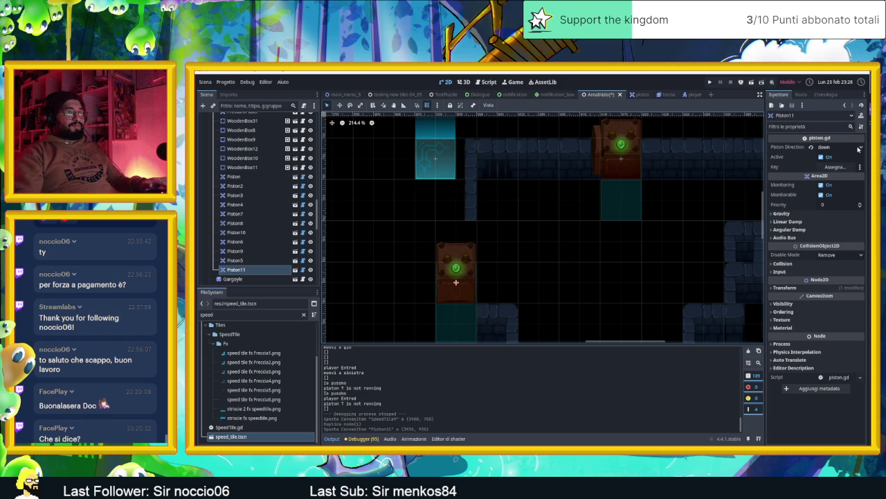
left_click(859, 148)
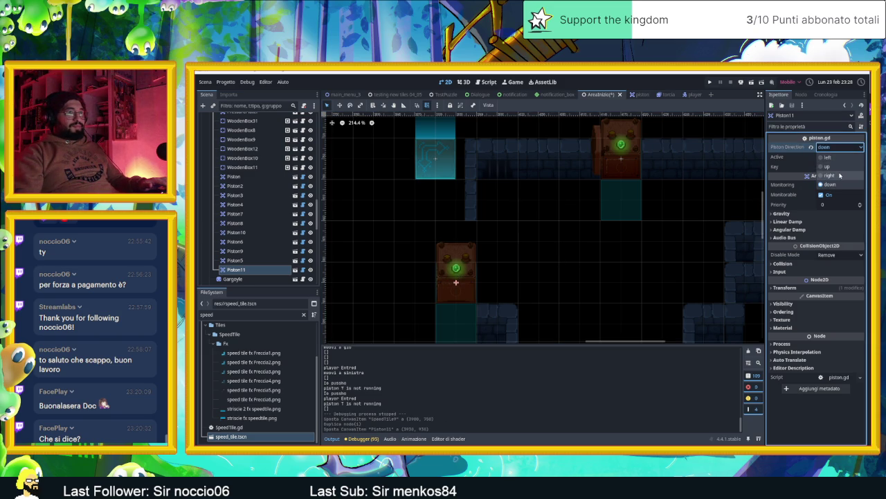
left_click(839, 175)
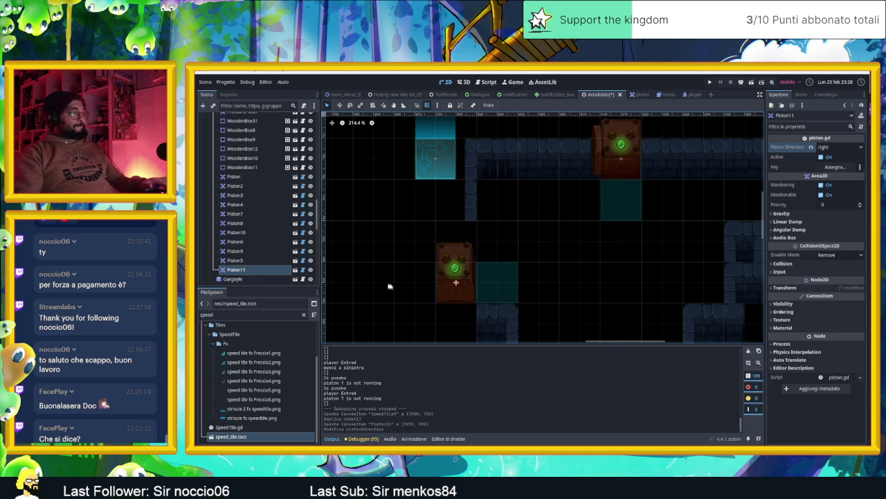
- Paint Muri wall tiles around the new piston, with random scattering turned off
scroll(429, 281, "left", 2)
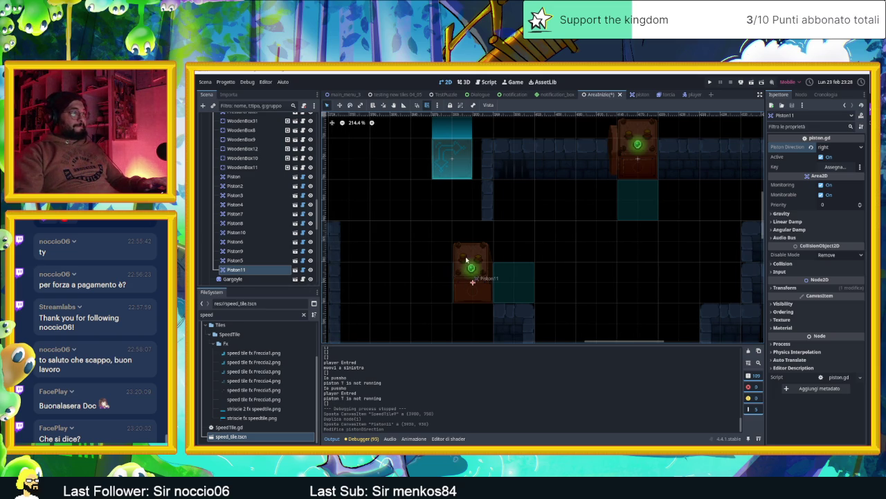
scroll(255, 174, "up", 10)
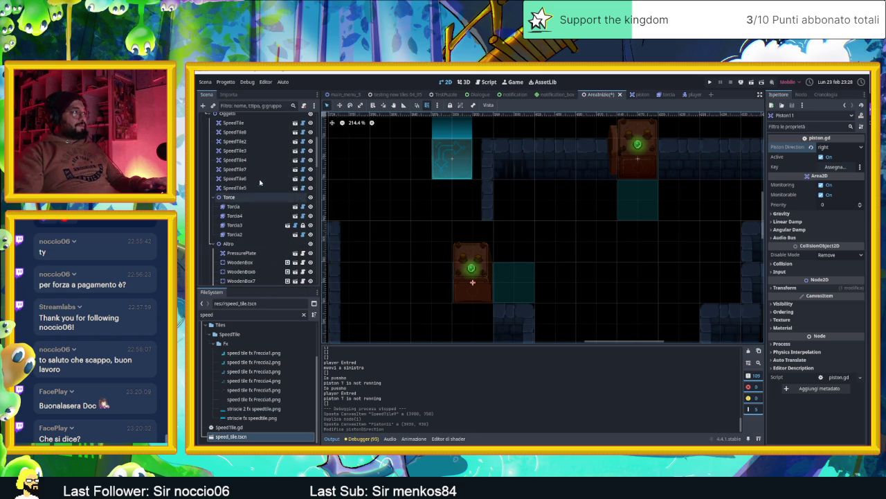
left_click(562, 161)
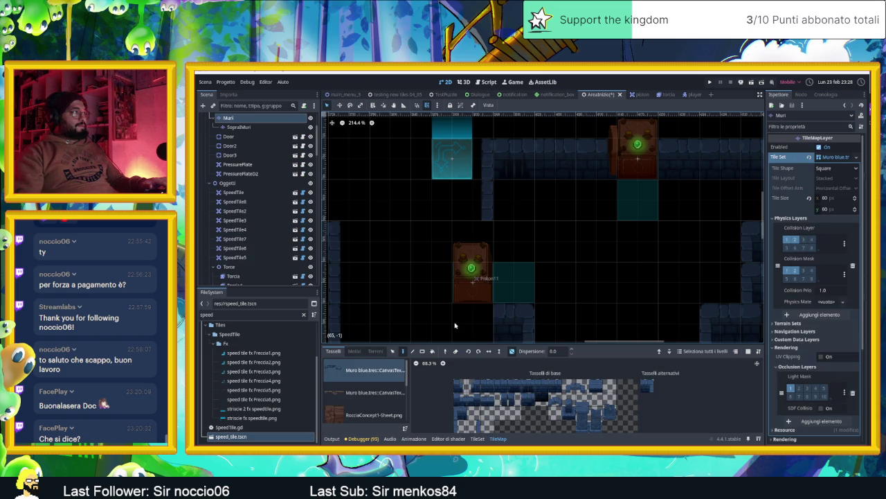
left_click(488, 385)
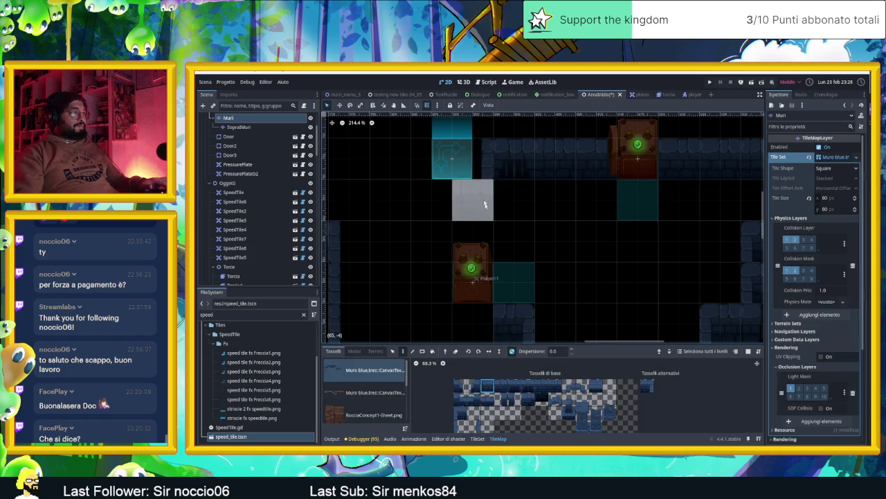
left_click(477, 199)
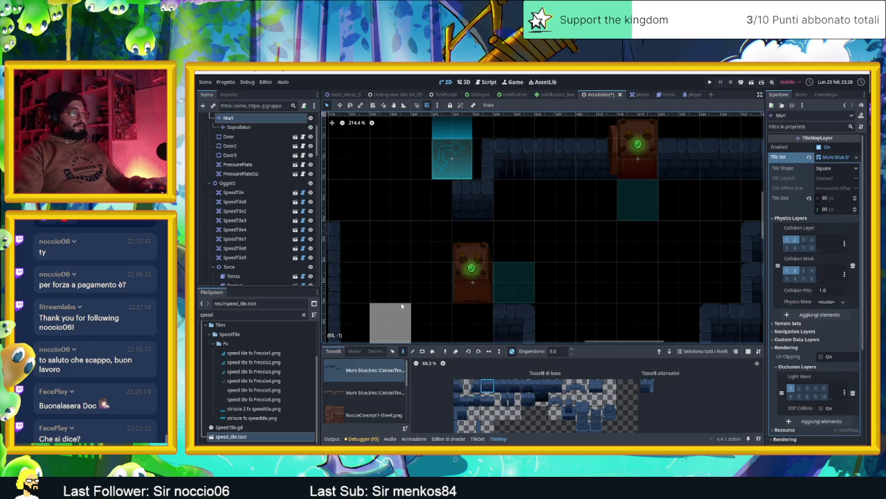
left_click(469, 315)
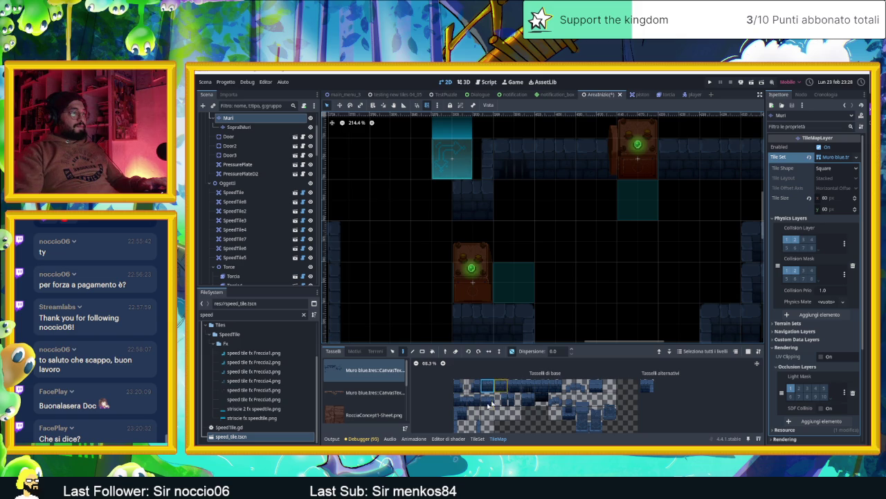
left_click(473, 426)
left_click(444, 285)
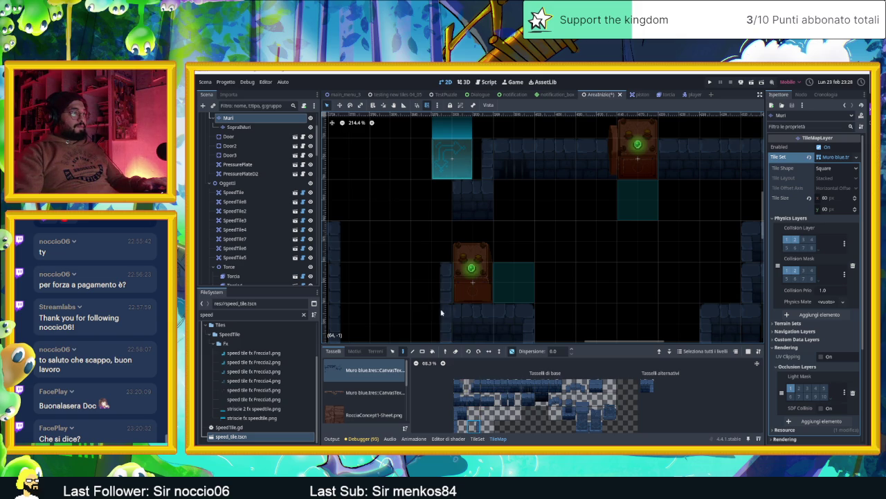
left_click(512, 350)
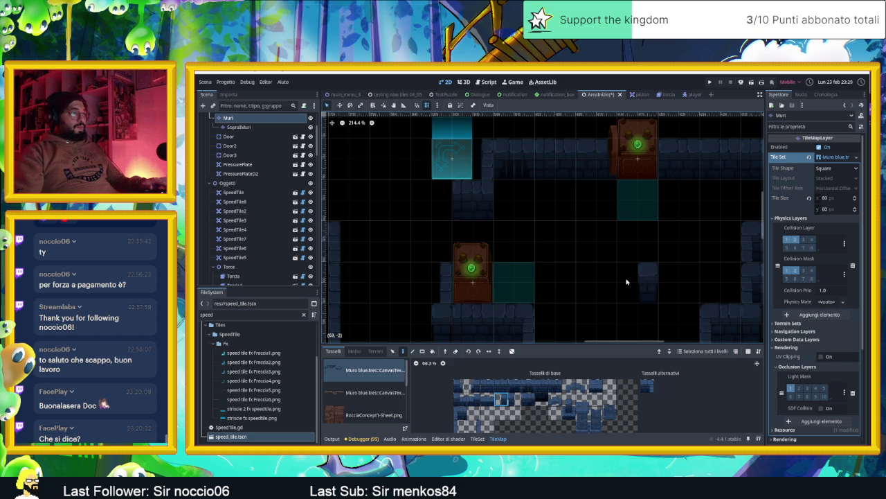
left_click_drag(624, 281, 546, 245)
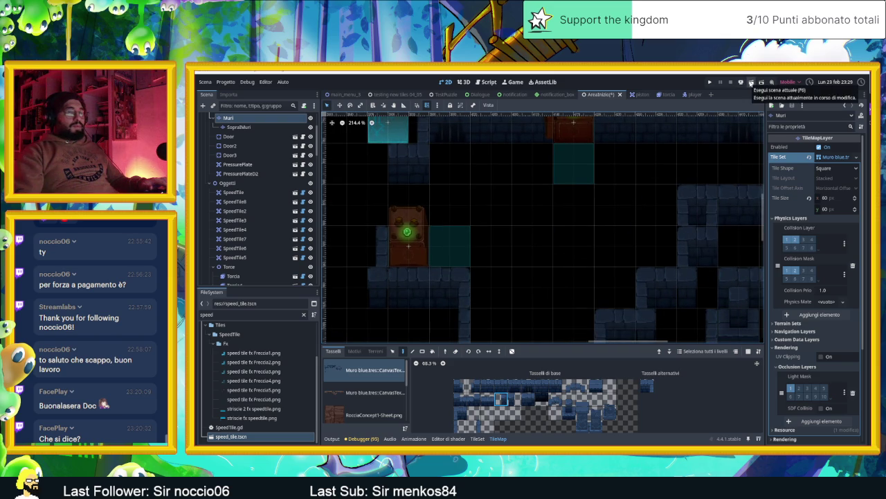
- Save and run the scene, then slide the slime right, back left, and up and down the column
left_click(751, 82)
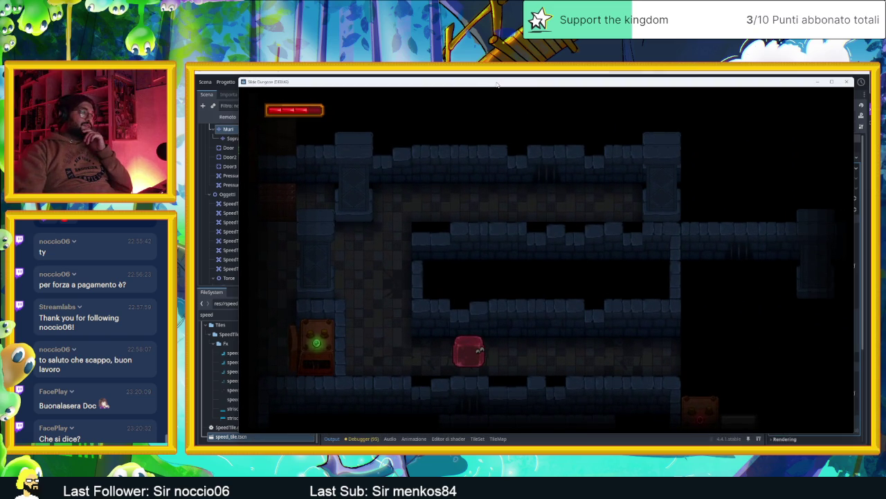
key("Right")
key("Left")
key("Down")
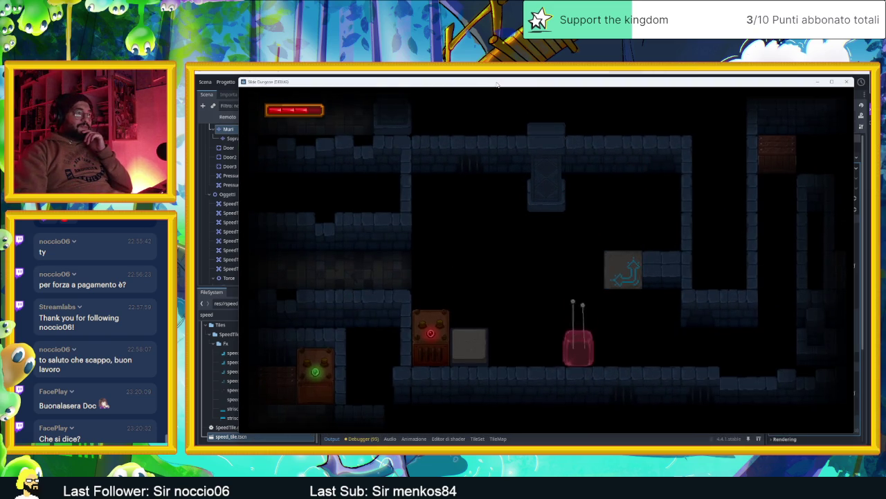
key("Up")
key("Down")
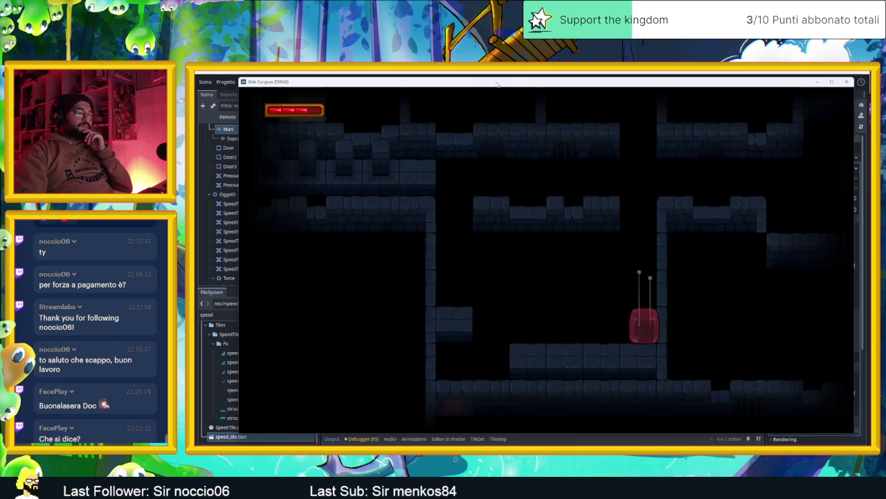
- Slide the slime left into the next room, around its ledges, and off toward another room
key("Left")
key("Right")
key("Down")
key("Up")
key("Right")
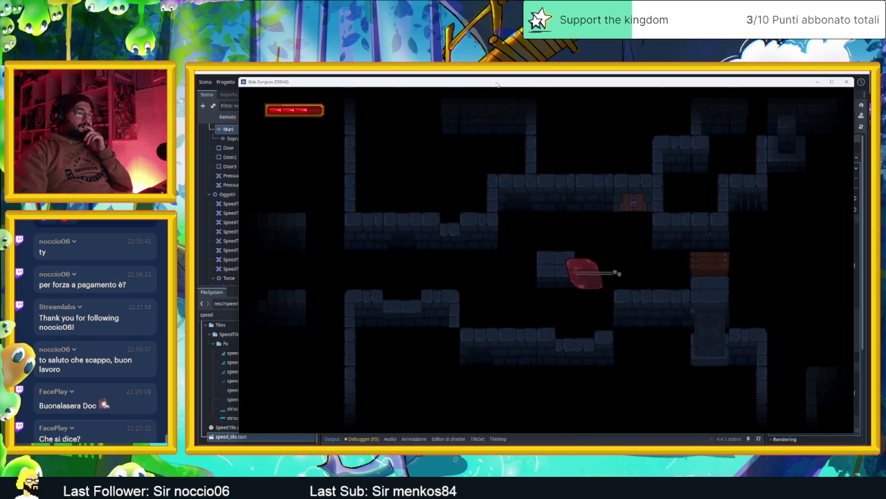
key("Left")
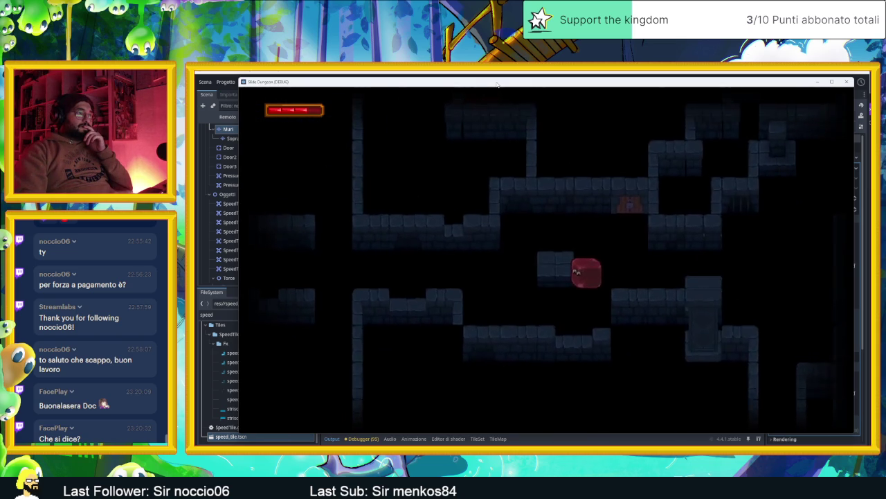
key("Up")
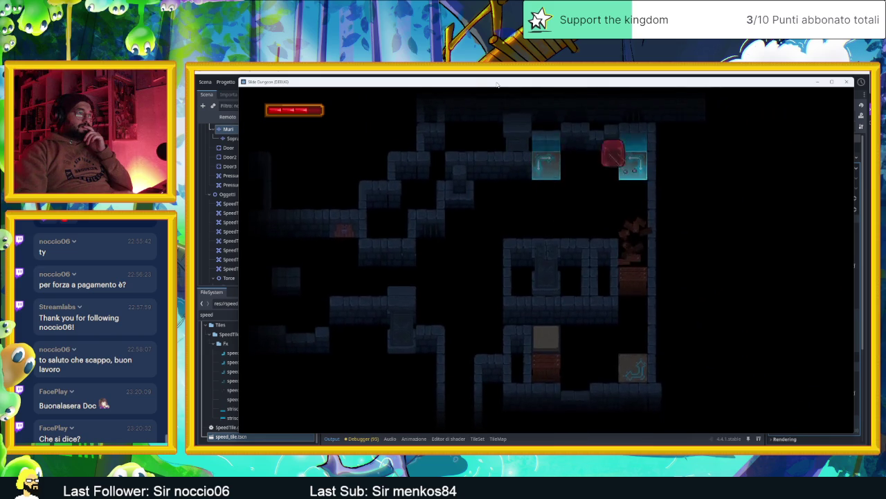
- Ride the speed tiles right and up through two new rooms
key("Right")
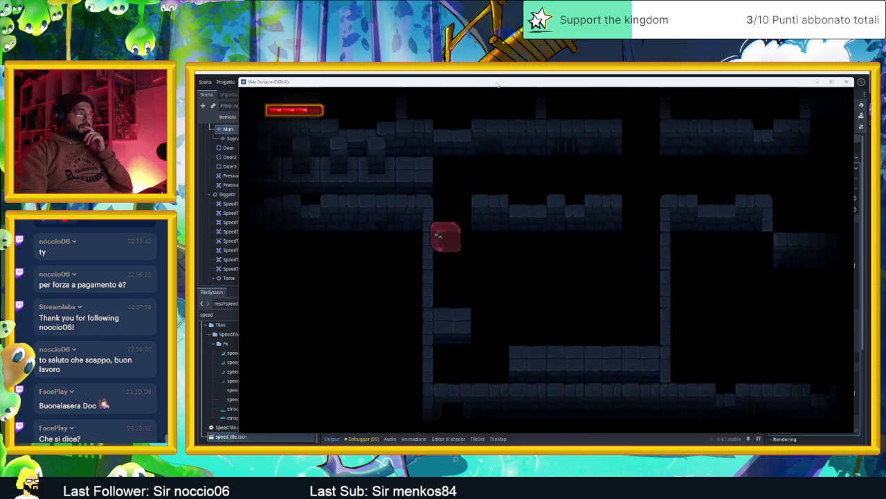
key("Right")
key("Up")
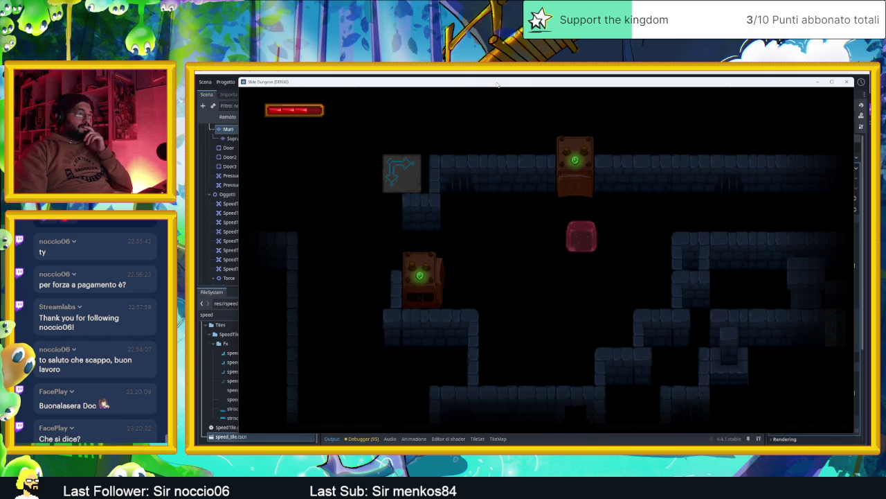
key("Right")
key("Up")
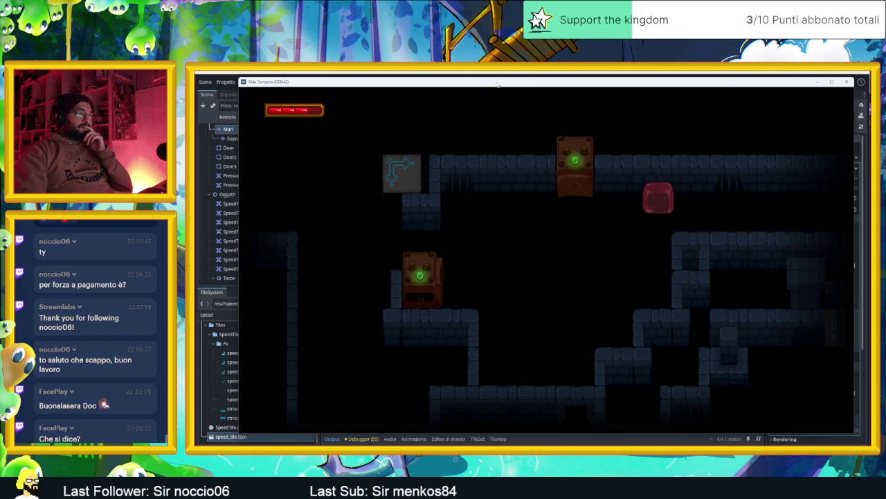
- Send the slime left and down, back right, then up toward another part of the level
key("Left")
key("Down")
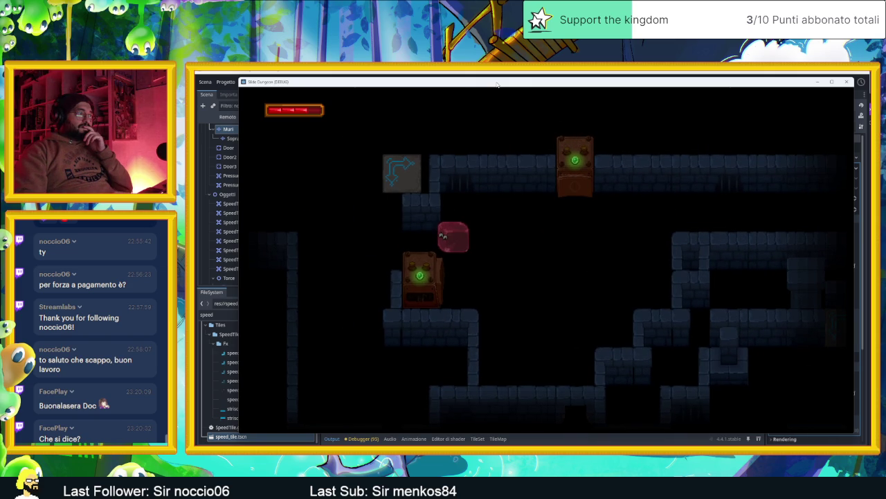
key("Left")
key("Right")
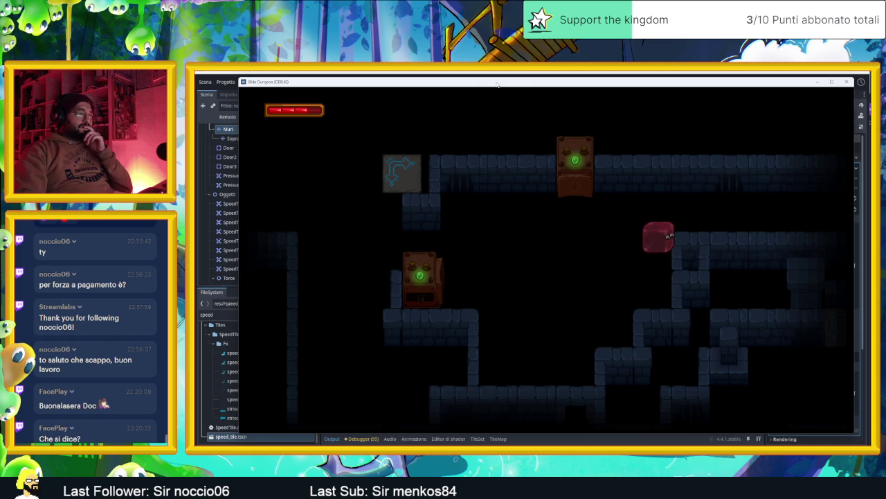
key("Up")
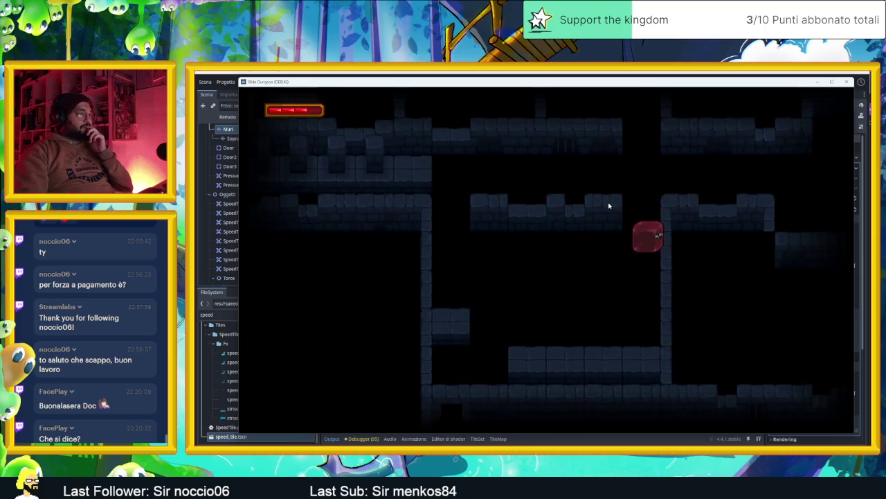
- Slide the slime down and left beside the orange box, then up and down
key("Down")
key("Left")
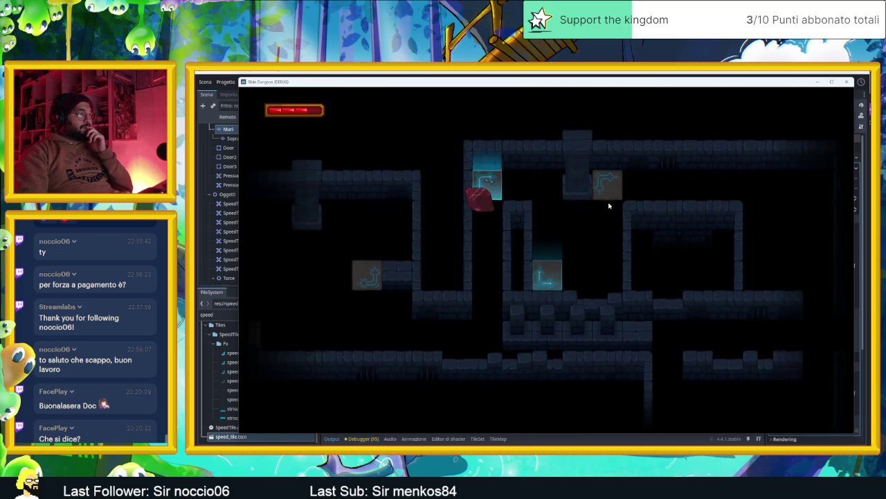
key("Up")
key("Down")
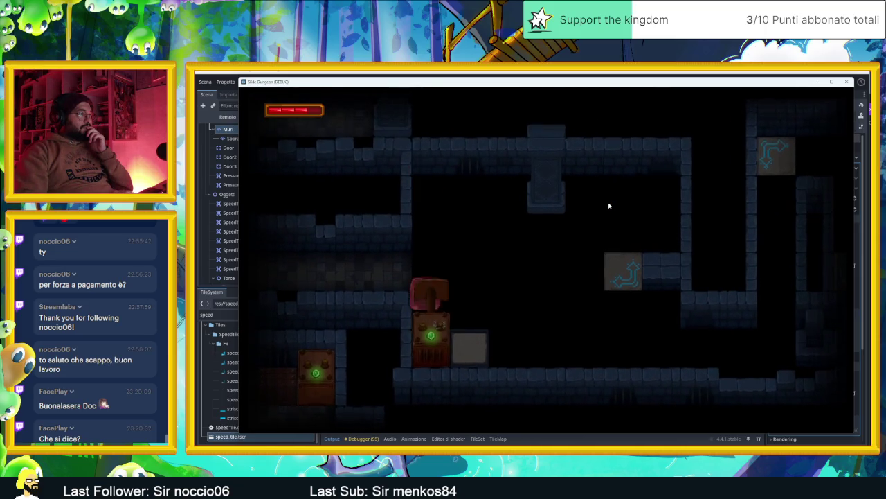
- Steer the slime left, up and down around the corridors into a different room
key("Left")
key("Up")
key("Left")
key("Down")
key("Right")
key("Down")
key("Left")
key("Down")
- Slide the slime up into the room above and onward through several rooms
key("Up")
key("Down")
key("Up")
key("Down")
key("Right")
key("Up")
key("Left")
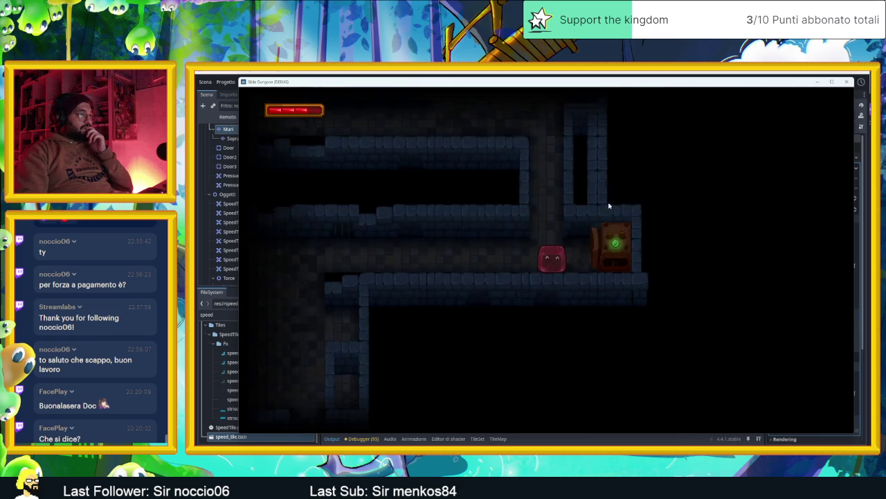
key("Right")
key("Down")
key("Left")
key("Up")
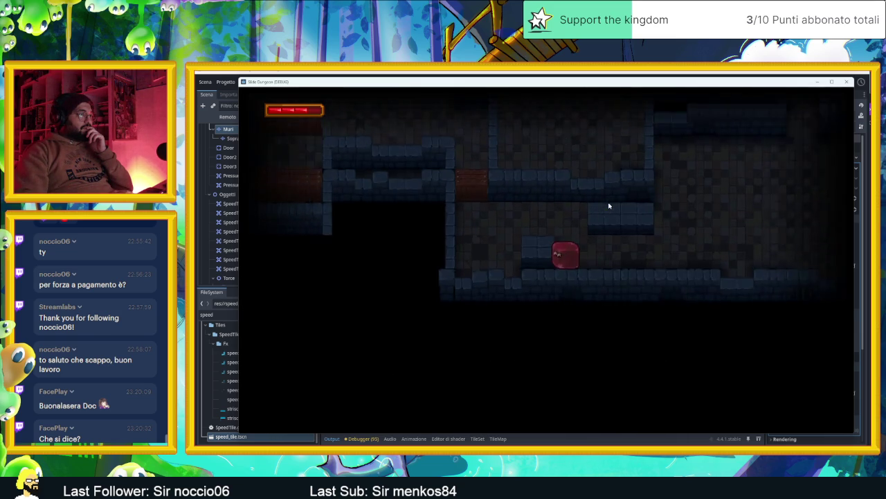
- Enter the numbered-tile room and bounce the slime across it toward the 2 tile
key("Left")
key("Up")
key("Left")
key("Up")
key("Right")
key("Left")
key("Right")
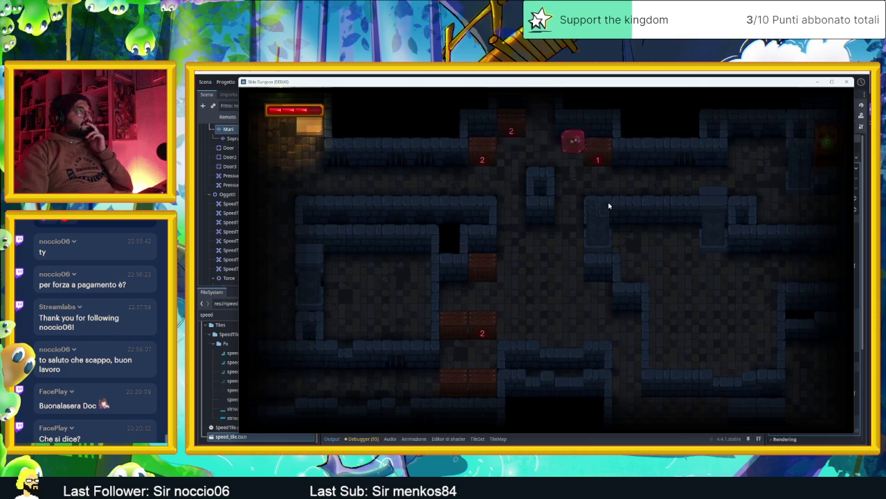
key("Left")
- Pass through the torch-lit room into a darker one and steer the slime below the 1 tile
key("Up")
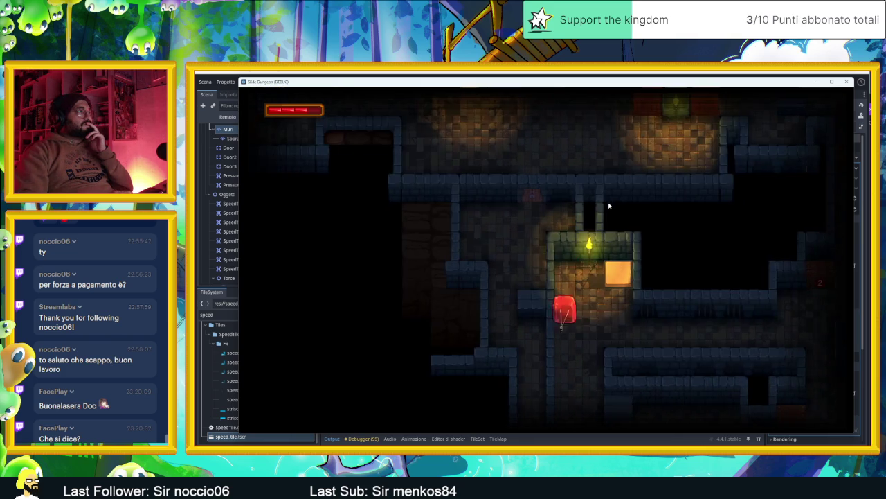
key("Down")
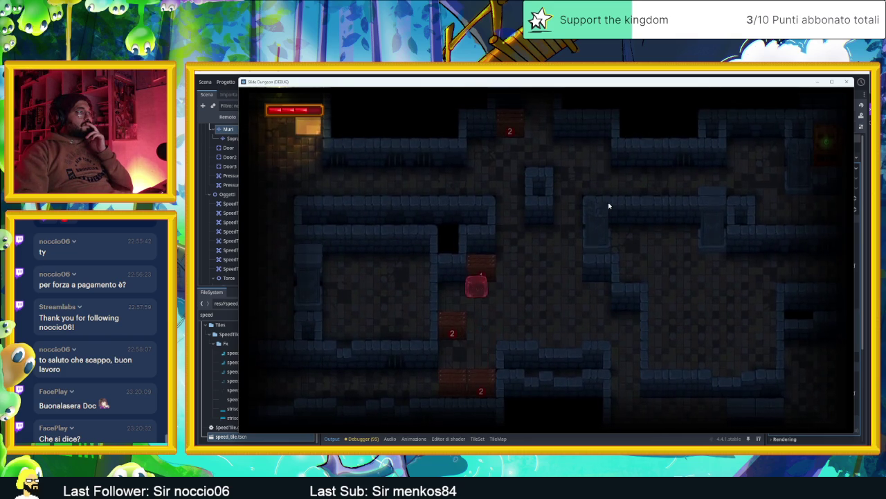
key("Up")
key("Left")
key("Right")
key("Left")
key("Up")
key("Down")
- Move the slime up, down and left through the next two lit rooms
key("Up")
key("Down")
key("Left")
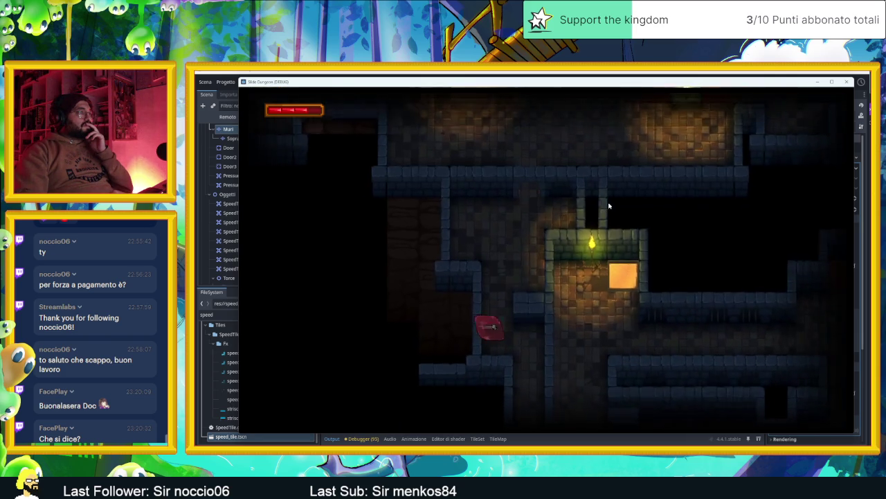
key("Up")
key("Left")
key("Down")
- Test the camera switch between neighbouring rooms, ending in the lower-right corner
key("Right")
key("Left")
key("Up")
key("Down")
key("Up")
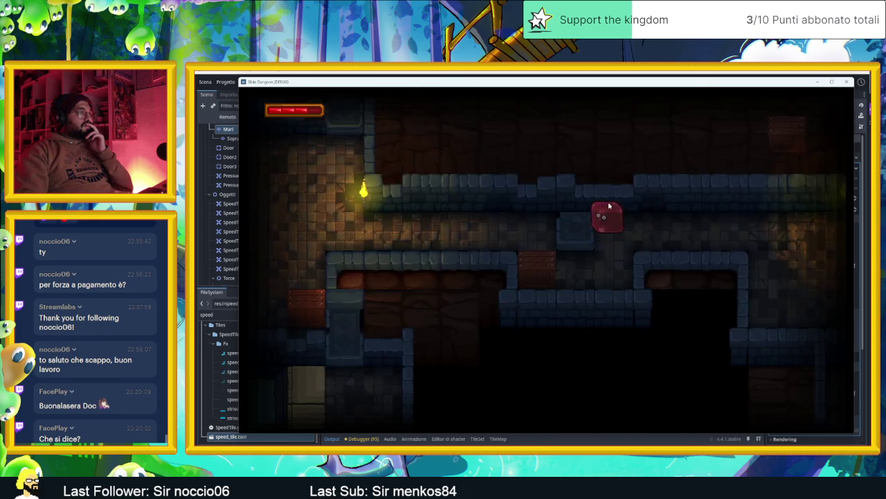
key("Up")
key("Down")
key("Right")
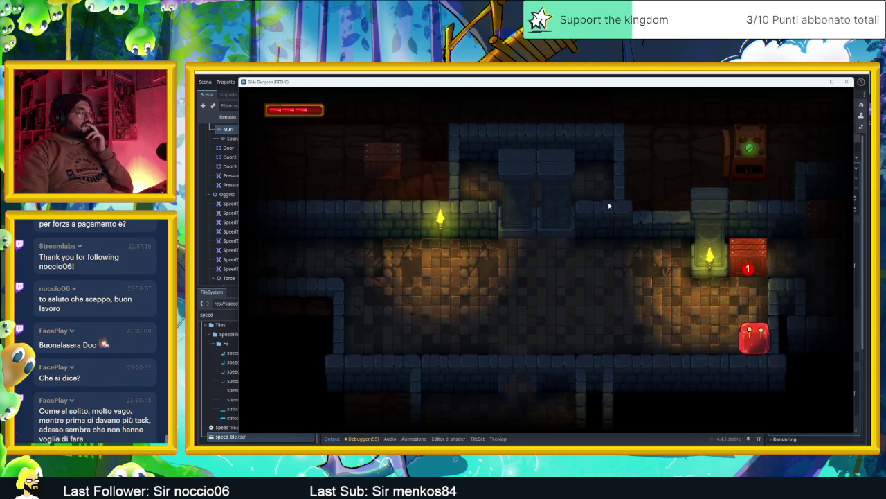
- Break the red 1 block, then slide into another room to rest beside the 2 block
key("Up")
key("Down")
key("Left")
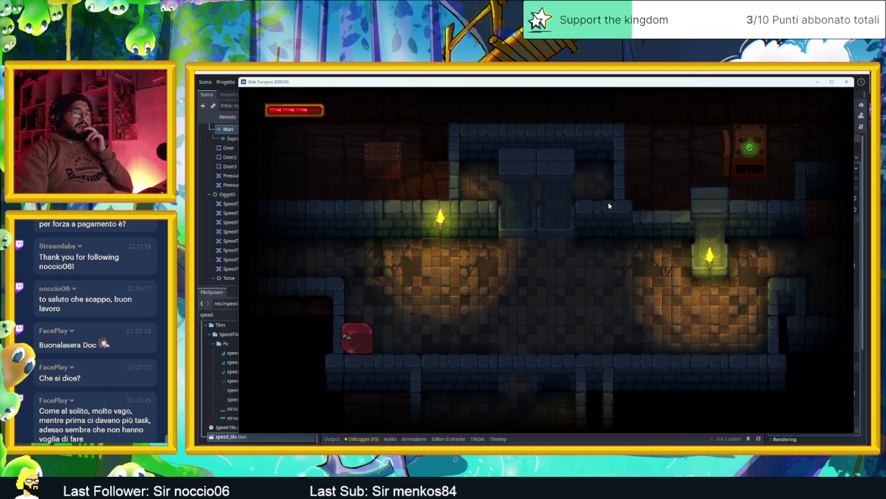
key("Up")
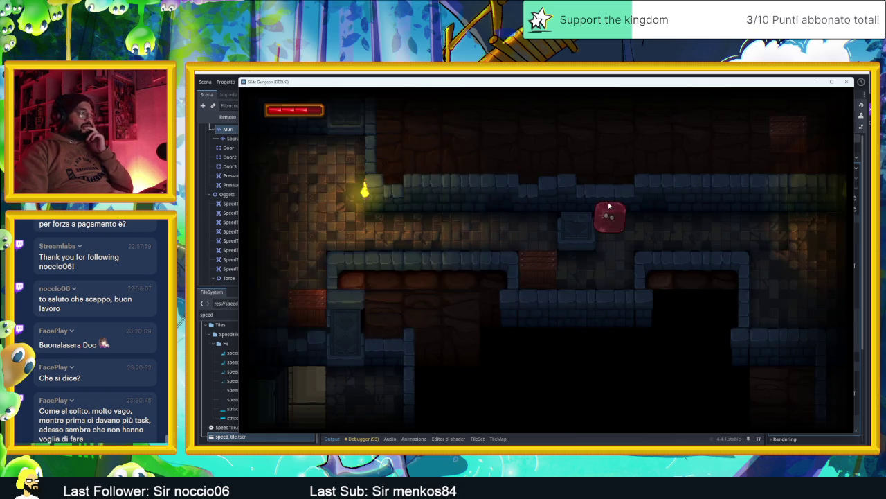
key("Down")
key("Left")
key("Up")
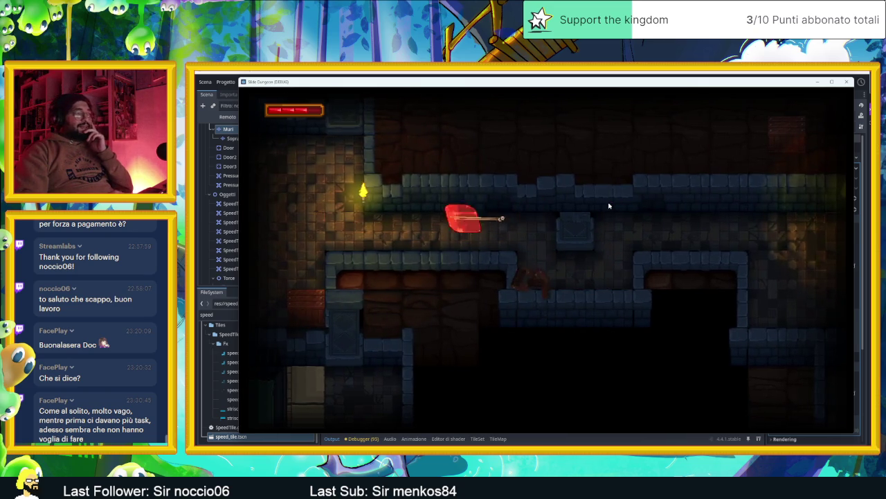
key("Down")
key("Right")
- Steer the slime around the numbered blocks and into the darker next room
key("Up")
key("Left")
key("Down")
key("Right")
key("Up")
key("Left")
key("Down")
key("Right")
key("Up")
key("Left")
key("Down")
key("Right")
- Bring the slime to the top-left corner, drop it through the gap, and stop the game
key("Up")
key("Left")
key("Down")
key("Up")
key("Down")
key("Right")
key("Down")
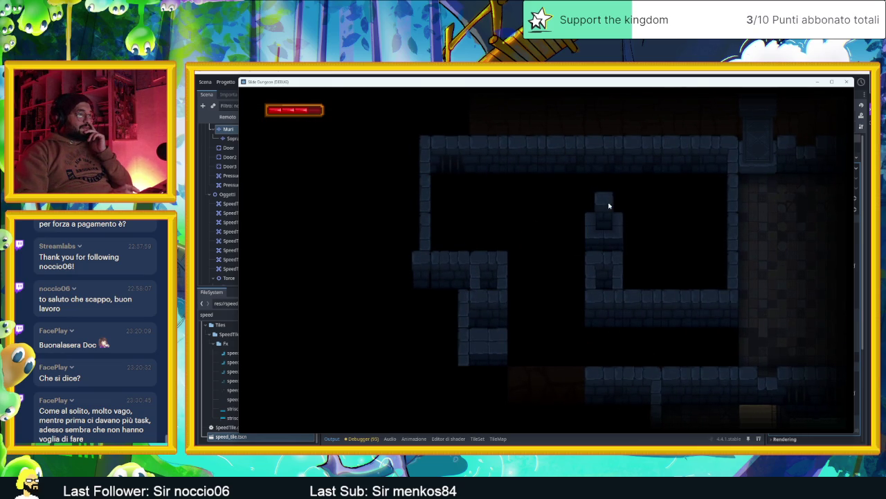
left_click(846, 82)
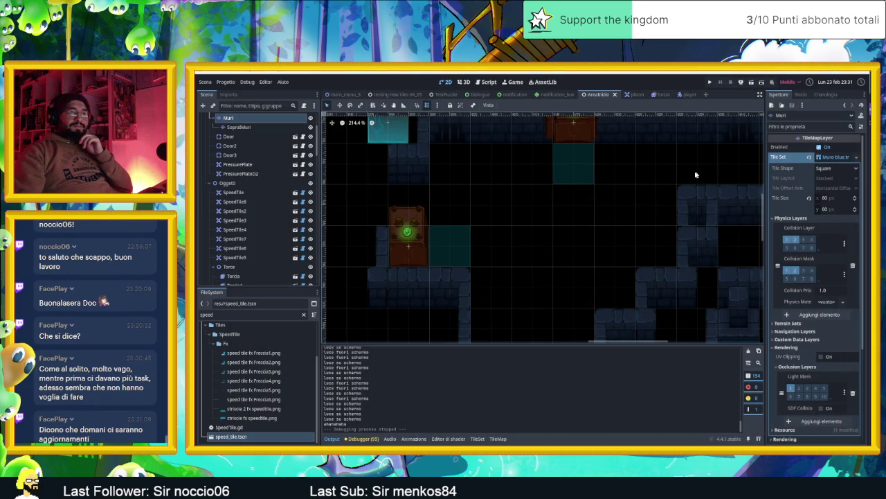
scroll(674, 185, "down", 5)
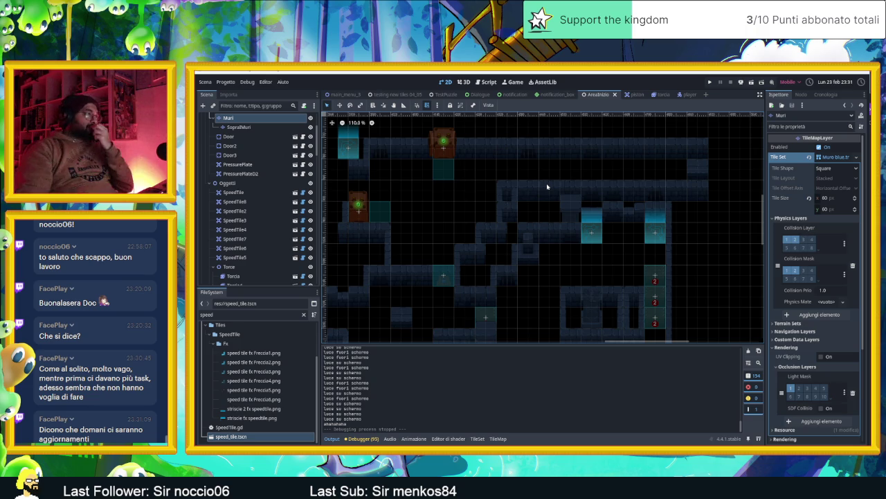
scroll(545, 180, "down", 10)
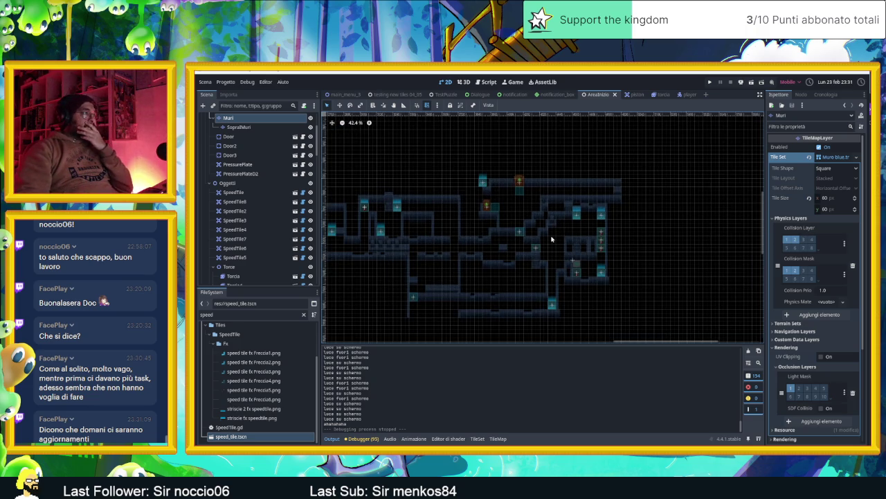
mouse_move(643, 216)
left_mouse_down()
mouse_move(561, 224)
mouse_move(572, 234)
mouse_move(639, 191)
mouse_move(538, 217)
mouse_move(637, 223)
mouse_move(610, 239)
mouse_move(632, 243)
mouse_move(515, 228)
mouse_move(609, 234)
mouse_move(511, 246)
mouse_move(631, 232)
mouse_move(564, 276)
left_mouse_up()
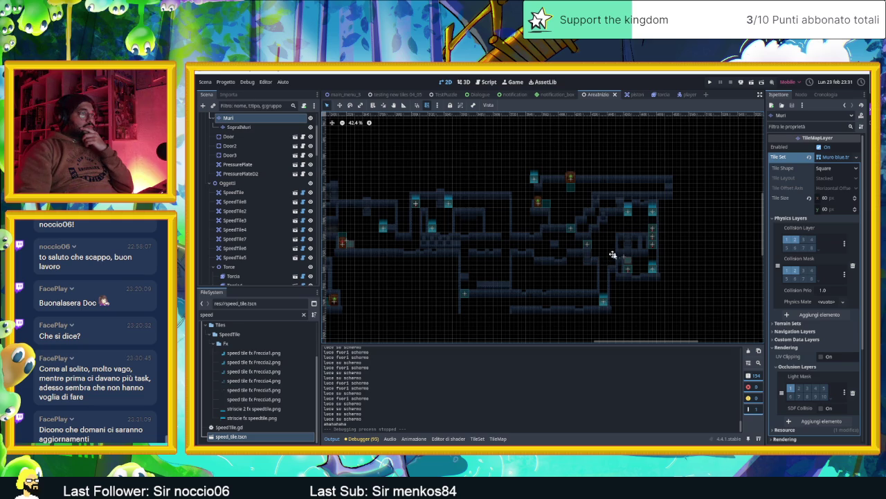
scroll(607, 256, "up", 2)
scroll(572, 263, "up", 2)
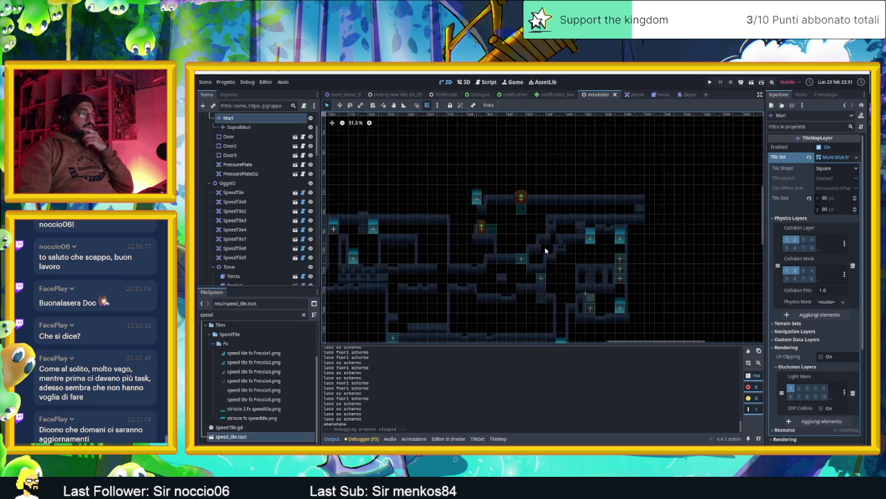
scroll(546, 250, "up", 5)
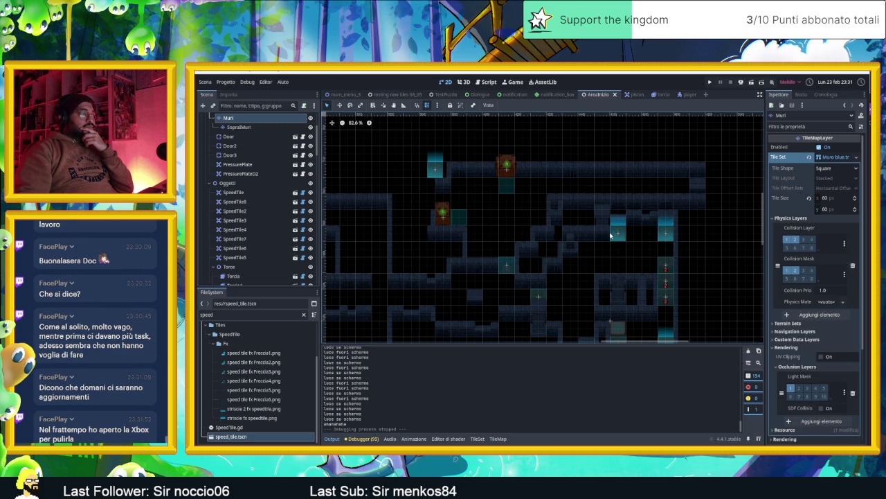
scroll(585, 215, "down", 5)
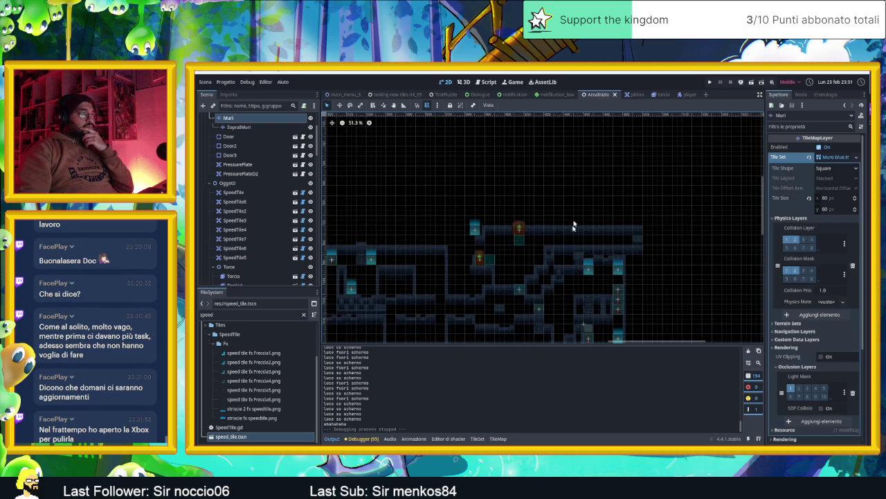
scroll(592, 208, "up", 2)
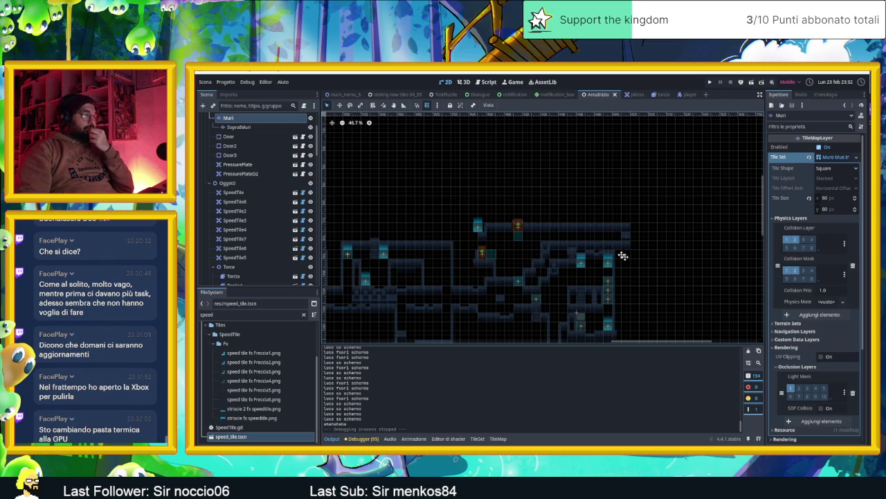
left_click_drag(630, 261, 578, 230)
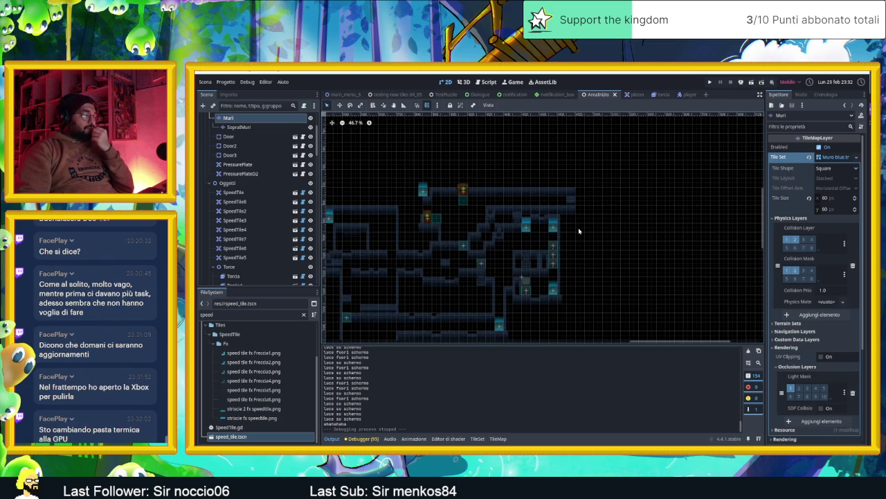
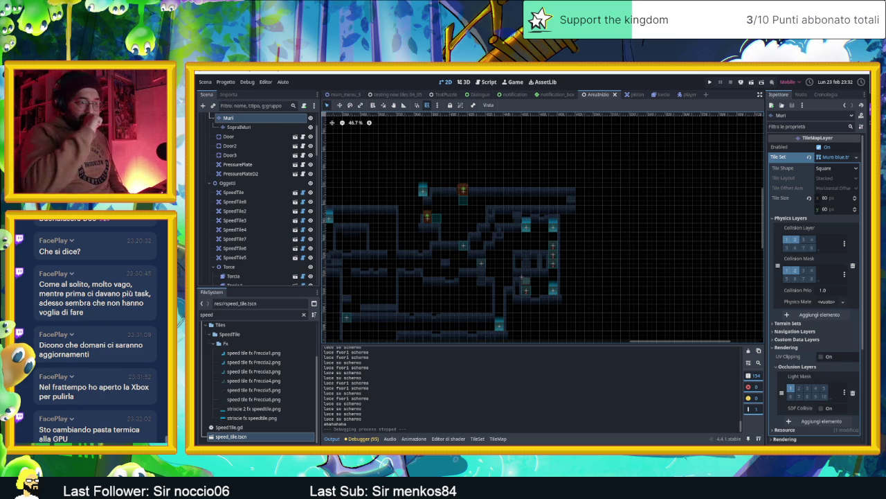
- Switch from the Godot editor to the Chrome window with the pixel-art village Pinterest pin
key("alt+Tab")
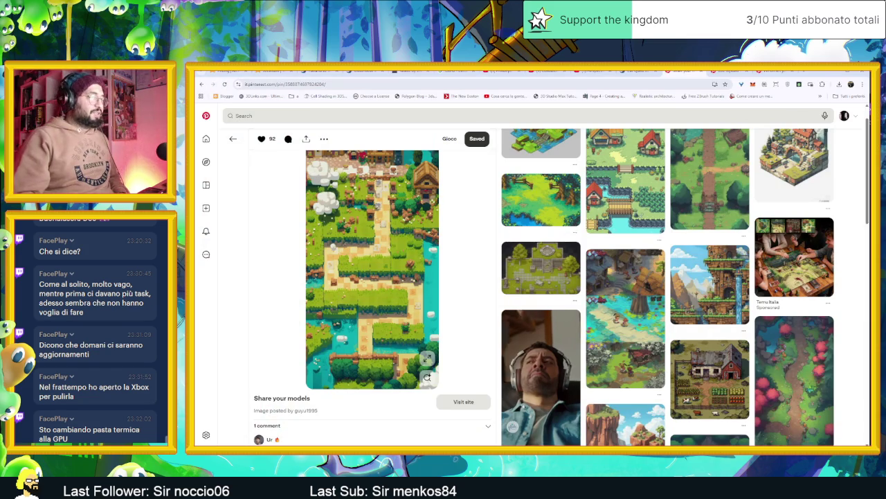
- Open a new Chrome tab and search Google for 'little big planet'
key("ctrl+t")
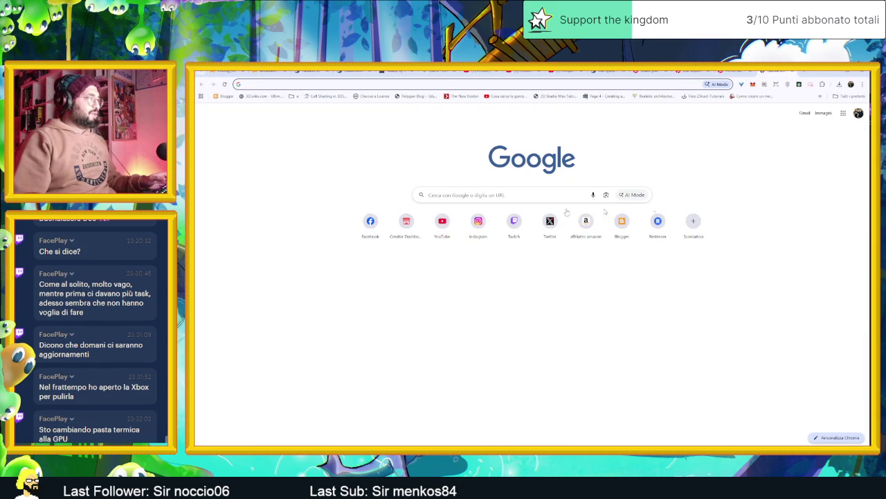
left_click(485, 195)
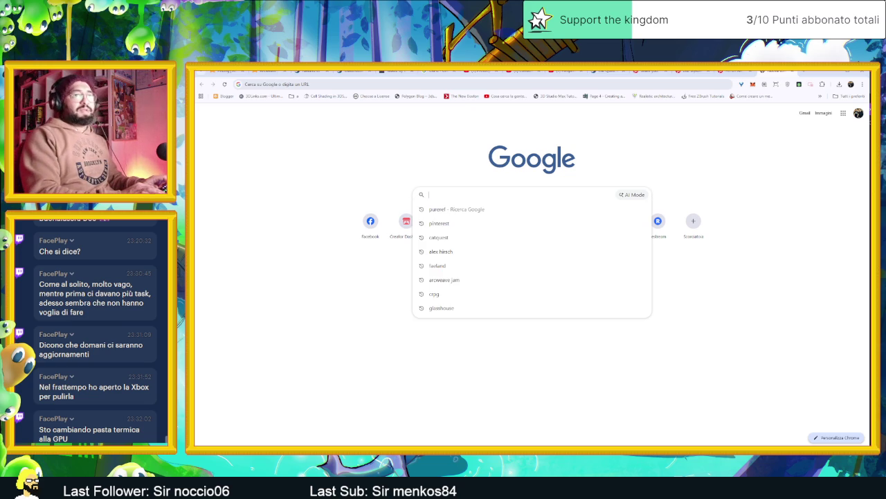
type("little vi")
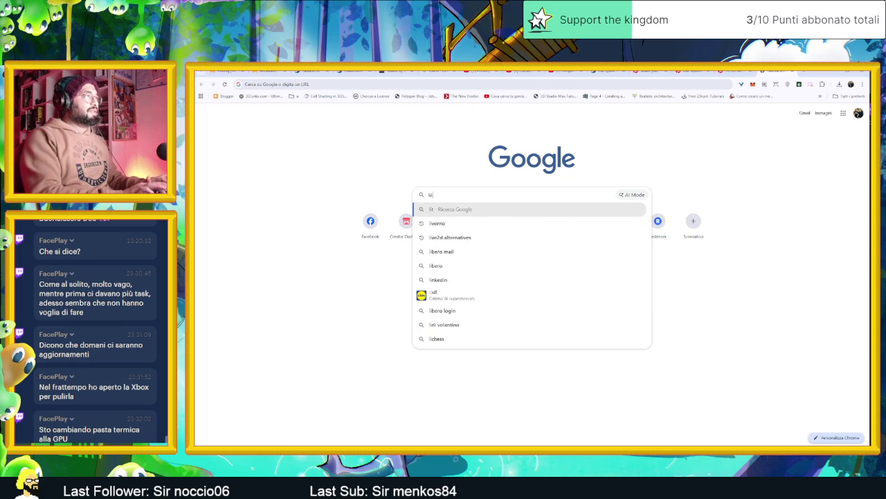
key("BackSpace")
key("BackSpace")
type("bi")
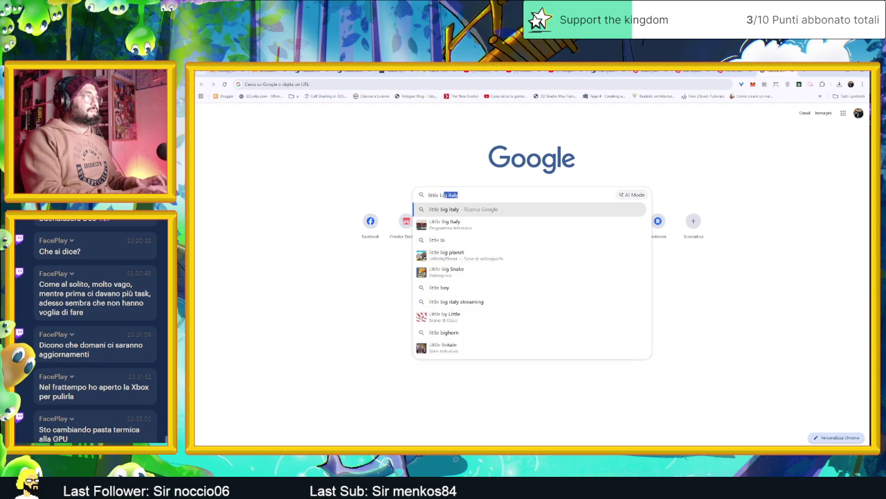
type("g pla")
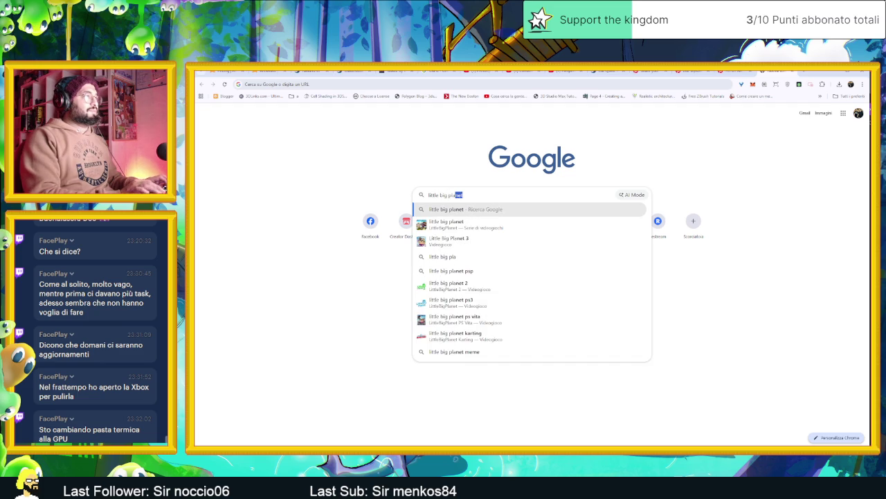
key("Return")
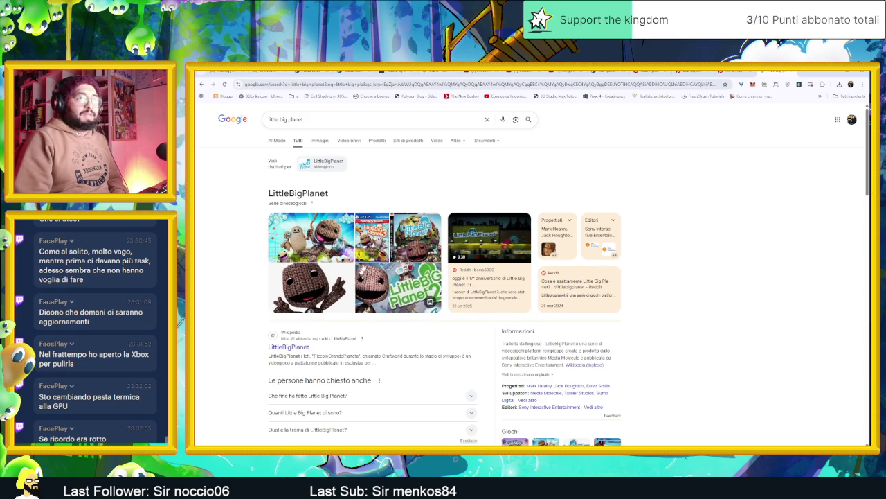
- Refine the Google search to 'little big planet pc'
left_click(322, 121)
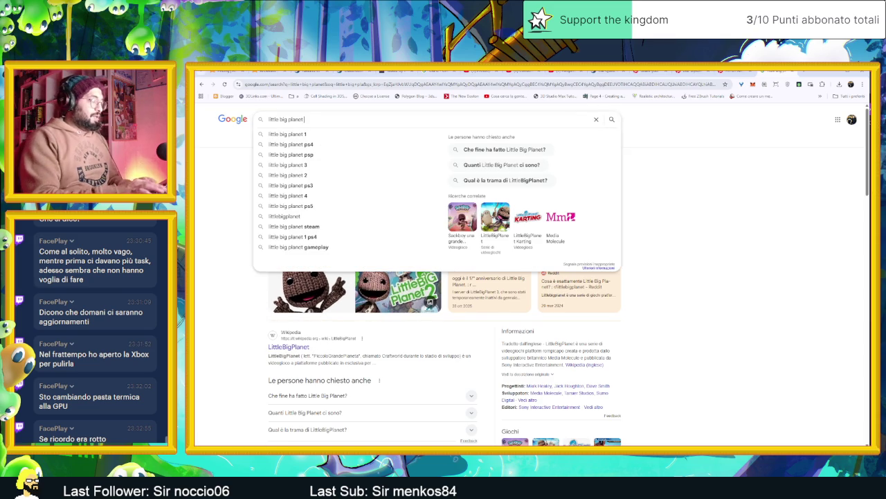
type("pc")
key("Return")
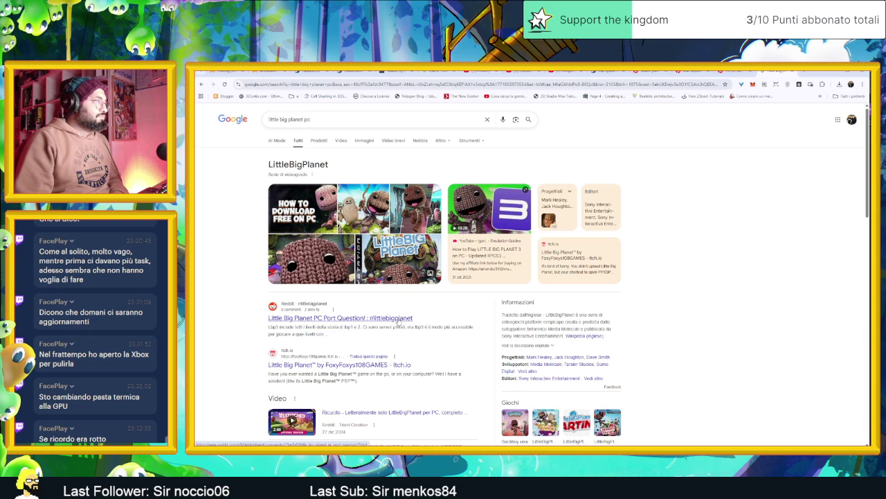
- Browse the results and open the Steam store page for Sackboy™ una grande avventura
scroll(398, 321, "down", 2)
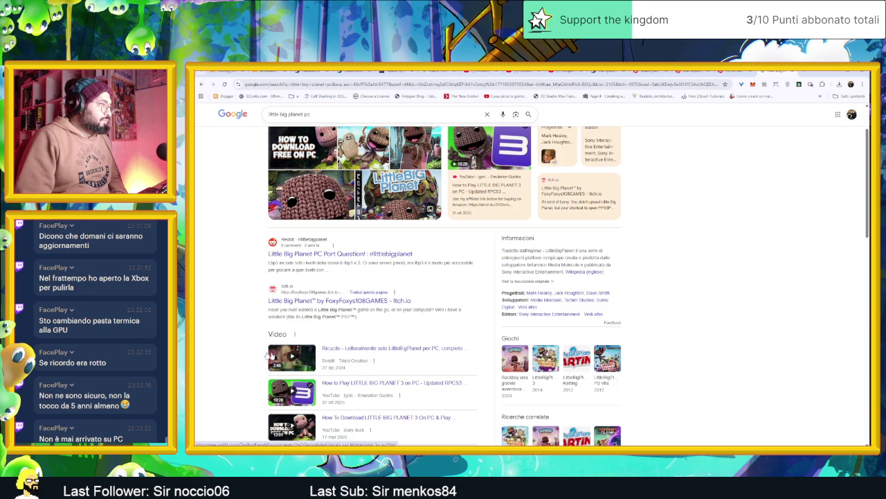
scroll(242, 357, "down", 1)
scroll(243, 357, "down", 2)
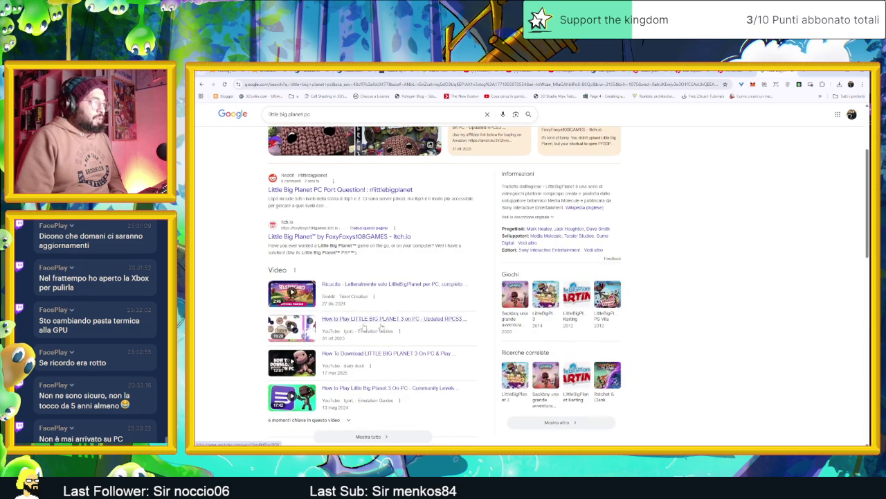
scroll(222, 340, "down", 5)
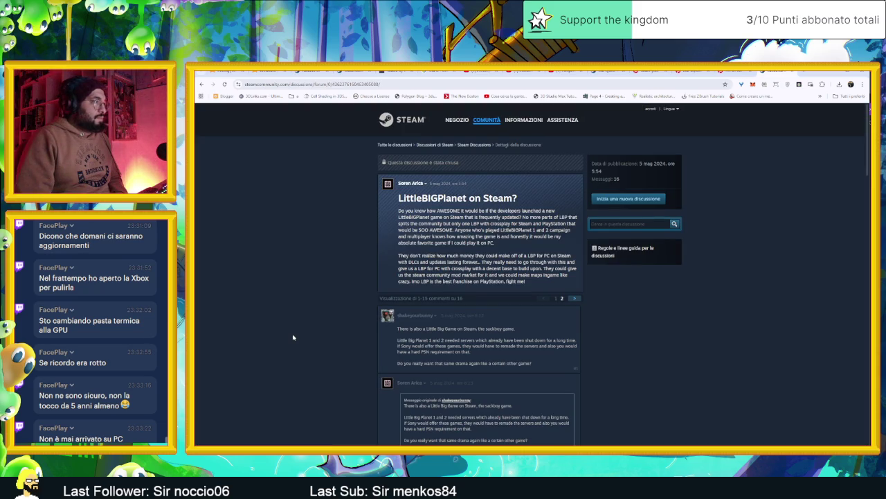
key("alt+Left")
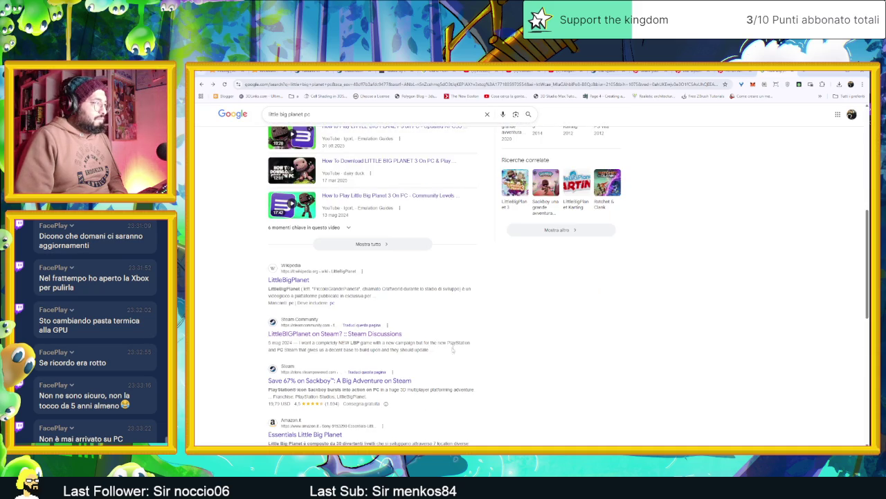
left_click(380, 380)
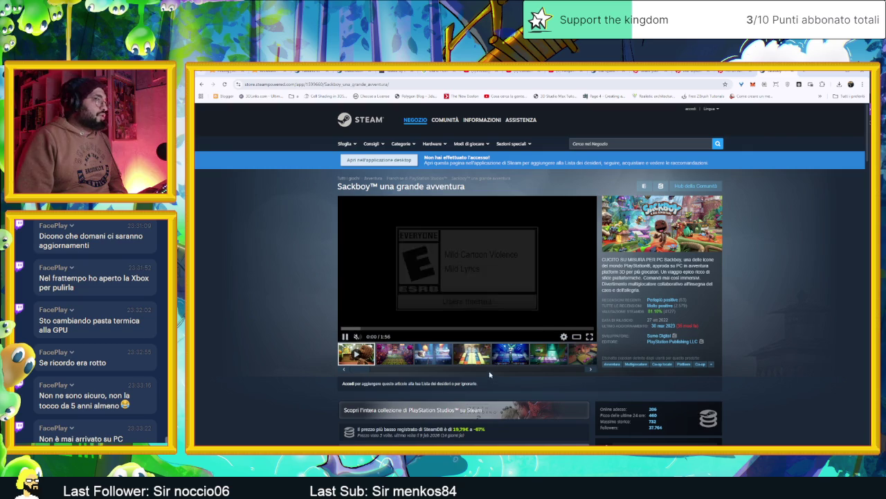
- Page through the Sackboy store screenshot gallery to the last screenshots
left_click(439, 359)
left_click(471, 356)
left_click(504, 360)
left_click(537, 360)
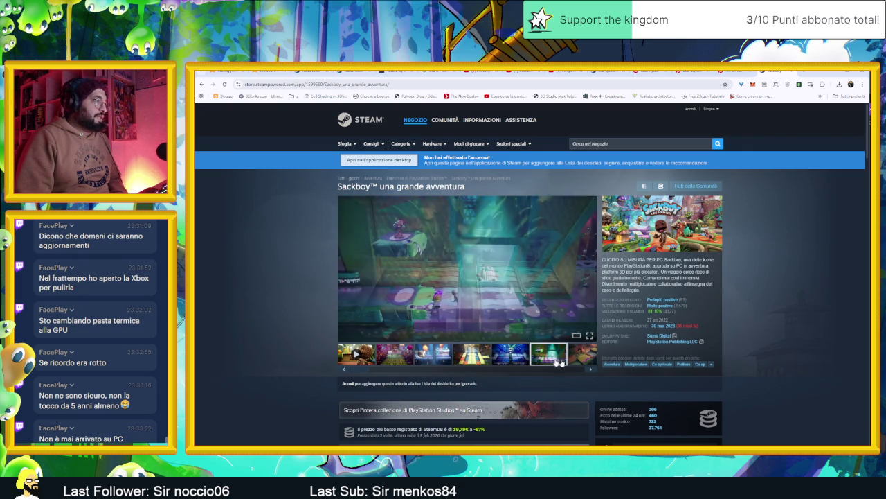
left_click(588, 369)
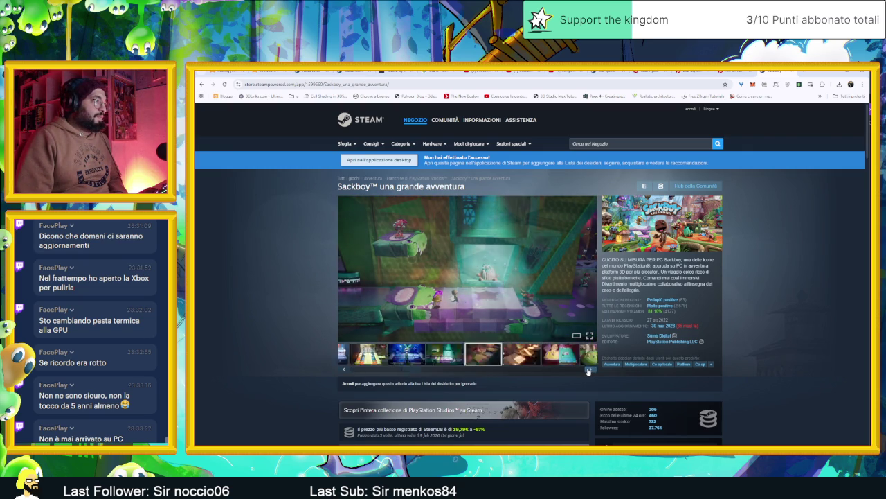
left_click(588, 369)
left_click(588, 369)
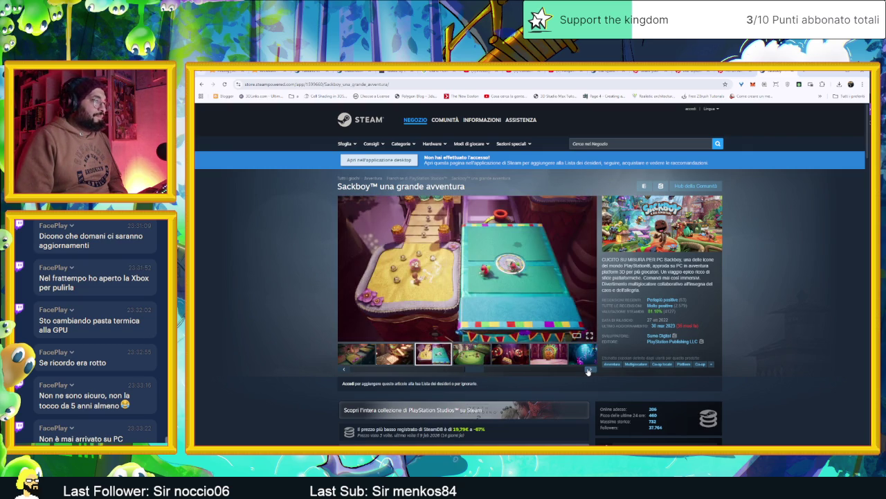
left_click(588, 369)
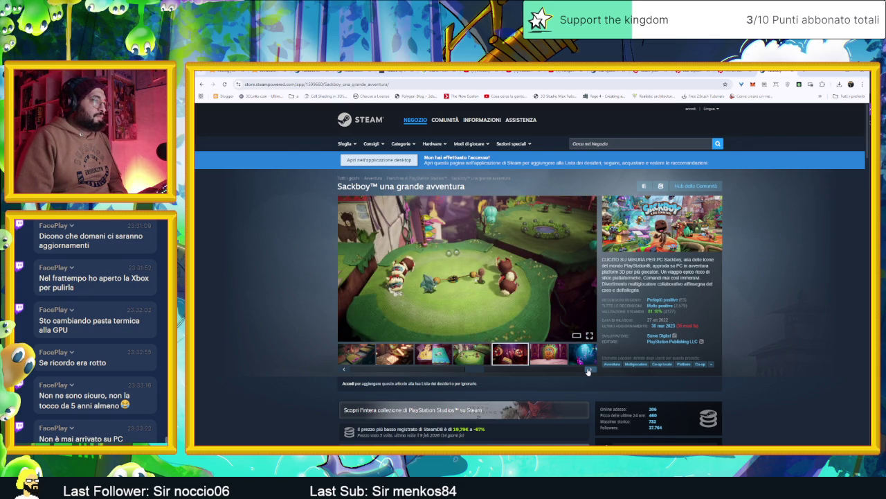
left_click(588, 369)
left_click(588, 369)
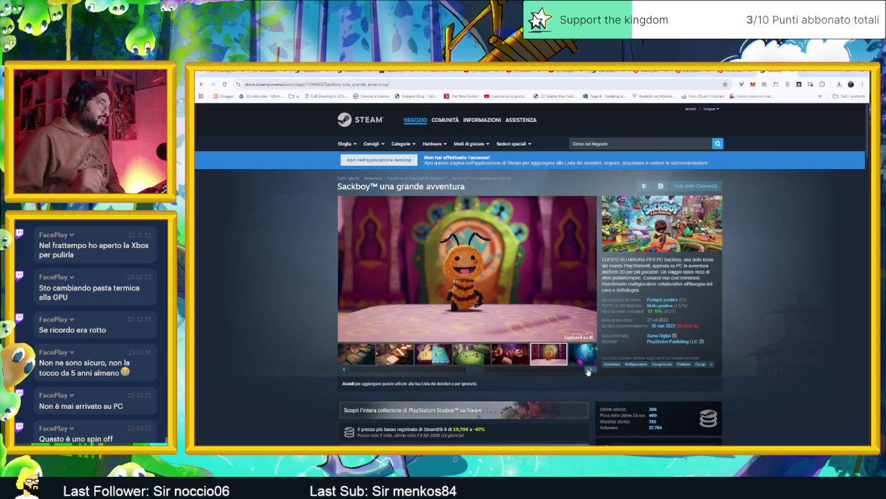
left_click(588, 370)
left_click(588, 370)
left_click(588, 370)
left_click(588, 370)
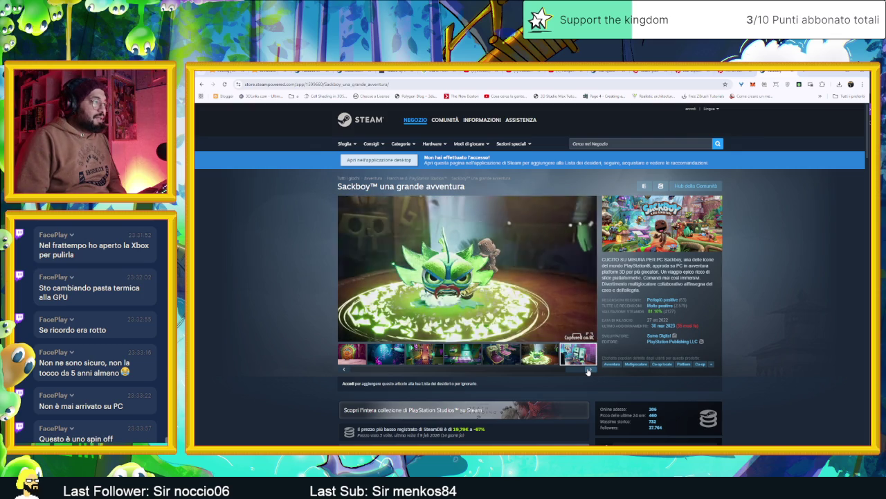
left_click(588, 370)
- Scroll down to the purchase box and DLC list, then open the Nathan Drake costume page
scroll(588, 370, "down", 1)
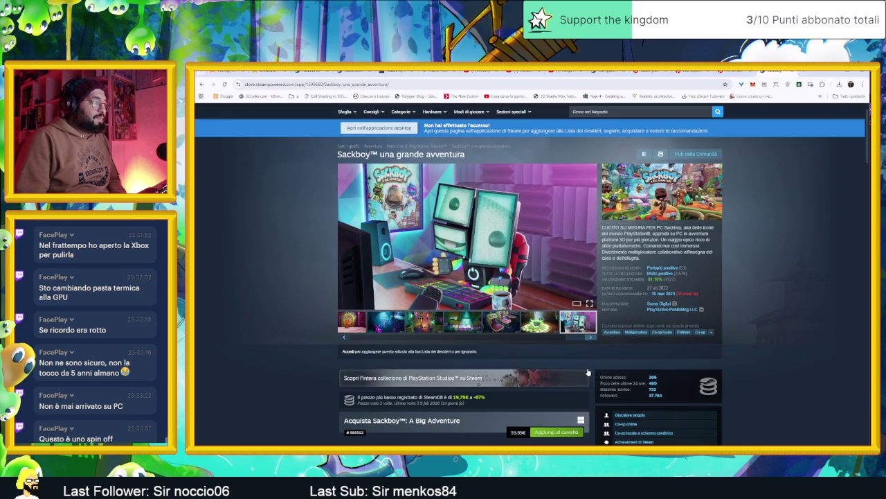
scroll(315, 394, "down", 3)
scroll(315, 393, "down", 1)
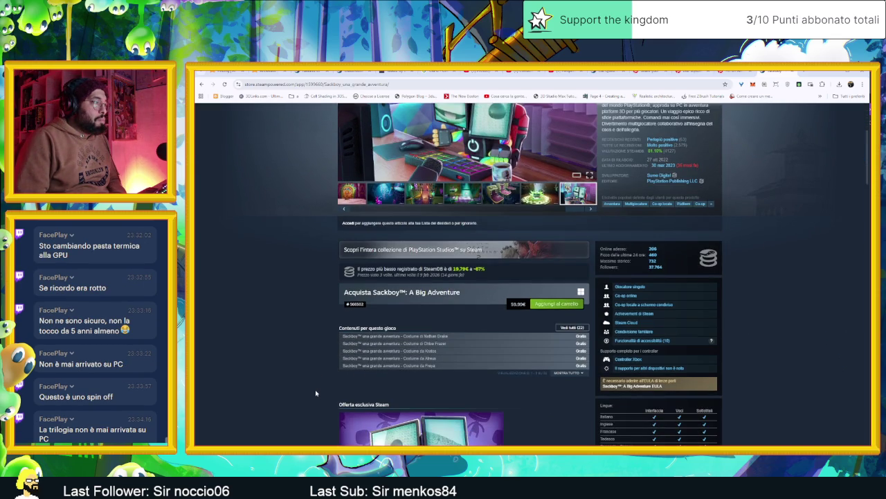
scroll(315, 389, "down", 1)
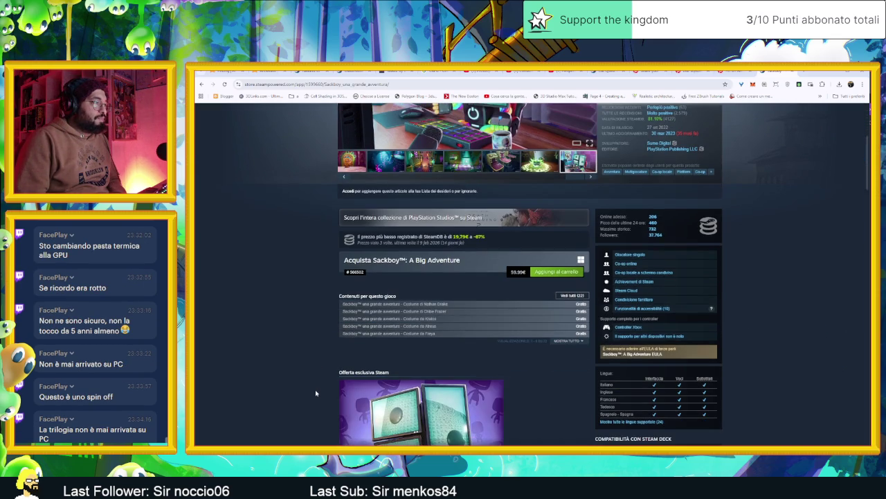
left_click(394, 305)
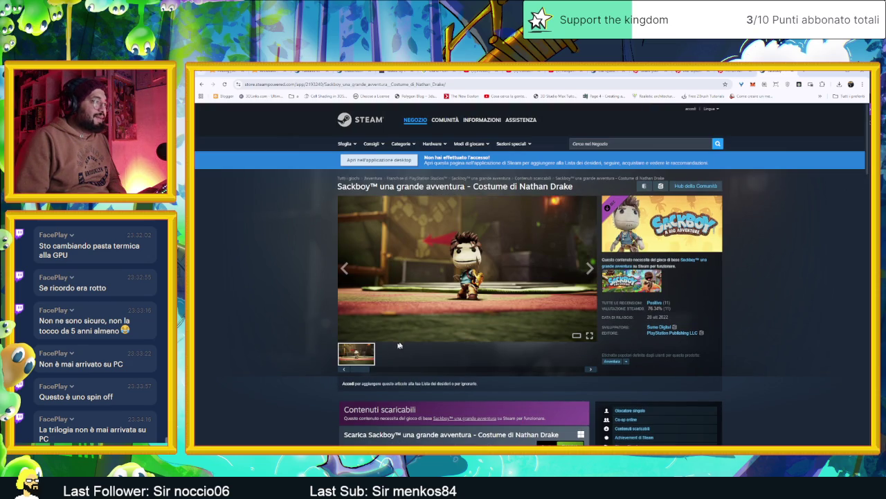
- View the Kratos, Atreus and Freya costume DLC pages, then open the full Sackboy DLC list
key("alt+Left")
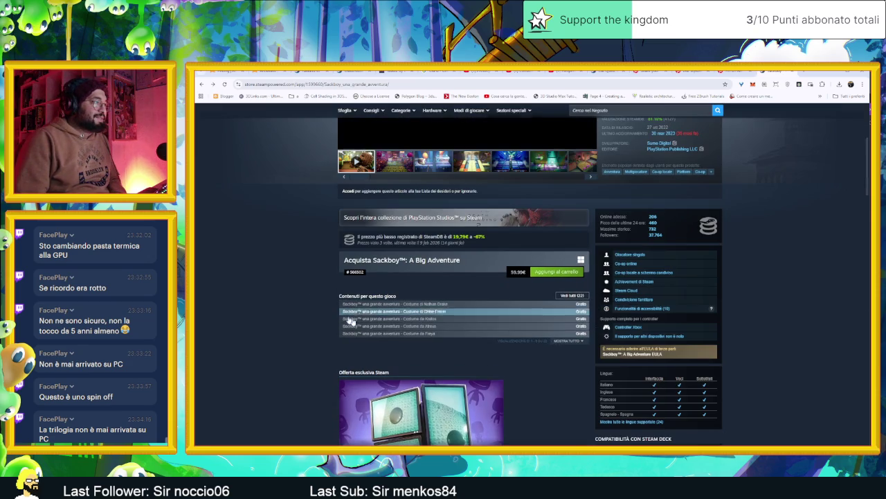
mouse_move(390, 313)
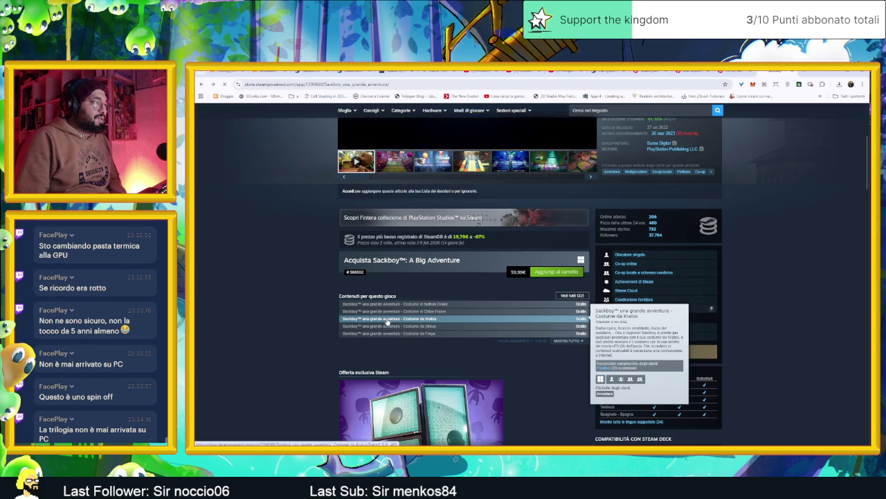
left_click(387, 319)
key("alt+Left")
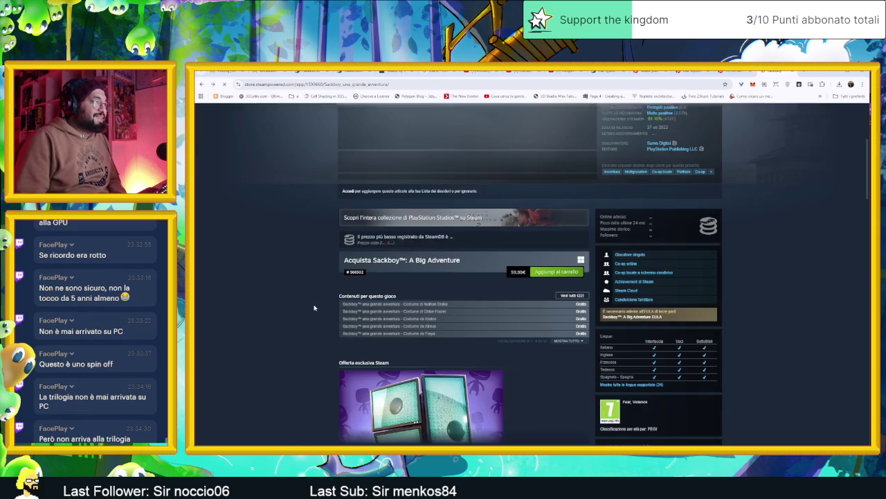
left_click(384, 333)
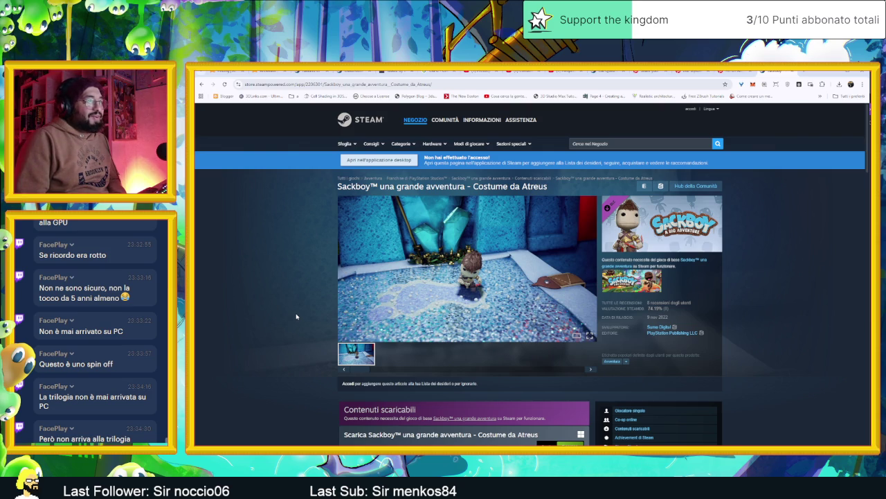
key("alt+Left")
mouse_move(391, 338)
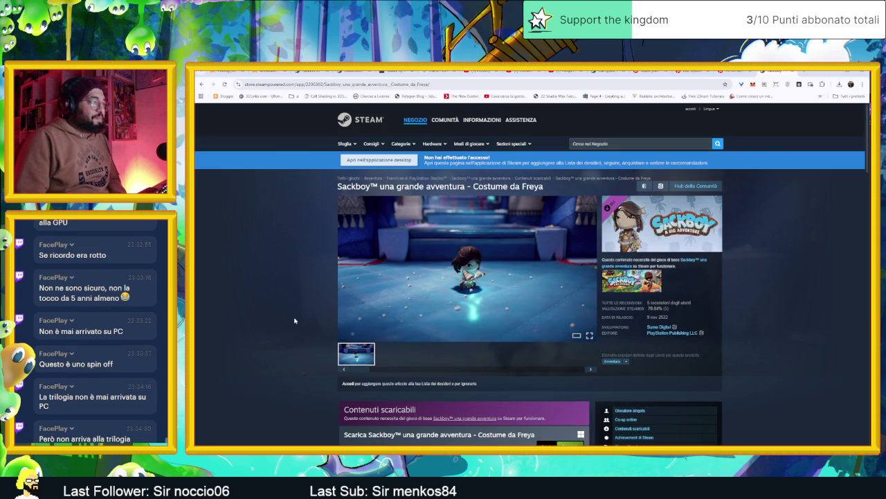
scroll(294, 320, "down", 1)
key("alt+Left")
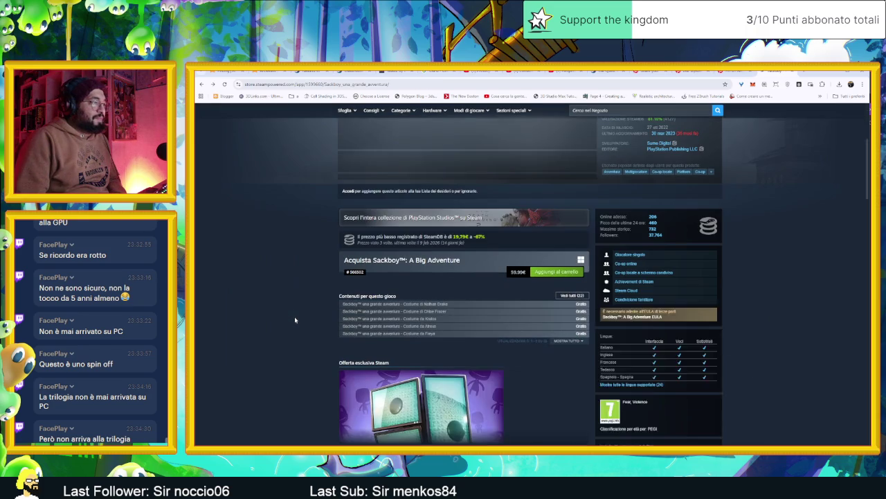
left_click(572, 296)
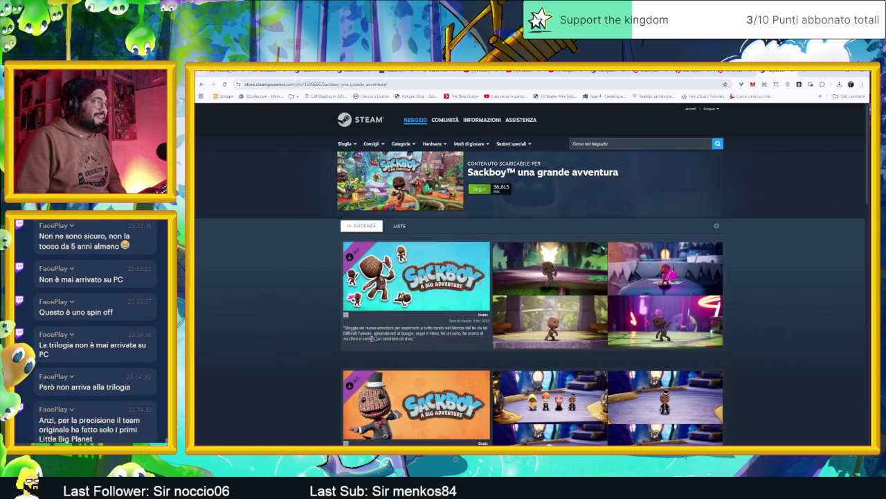
- Scroll the Sackboy DLC listing and advance the featured items carousel
scroll(338, 341, "down", 3)
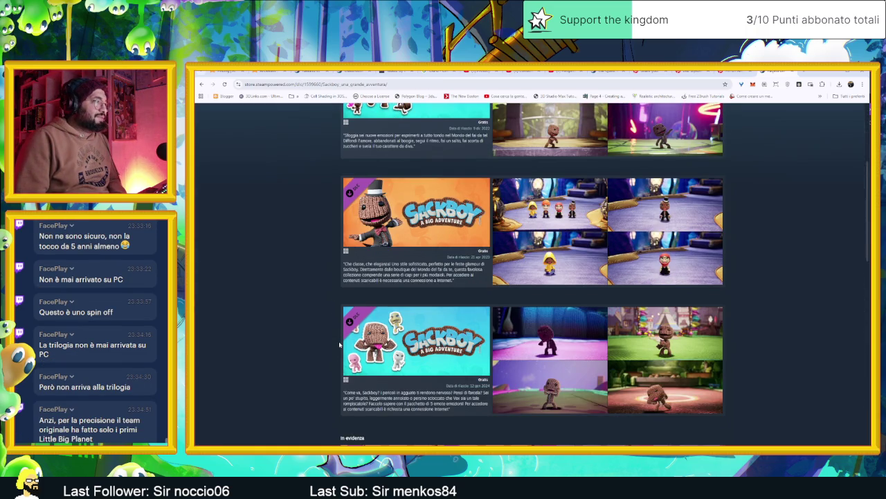
scroll(339, 344, "down", 2)
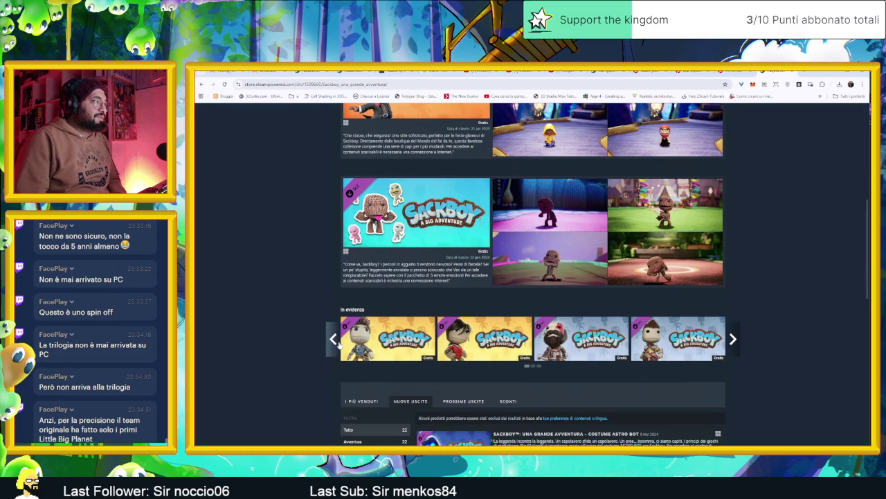
left_click(734, 339)
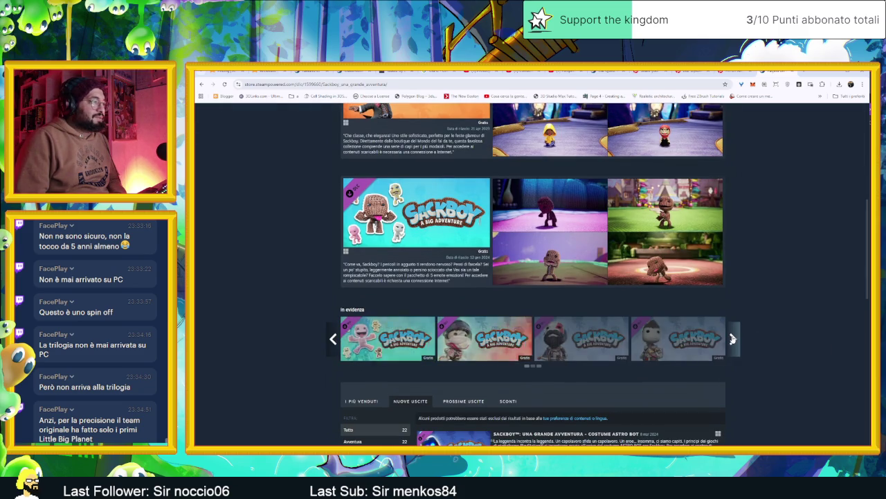
key("alt+Left")
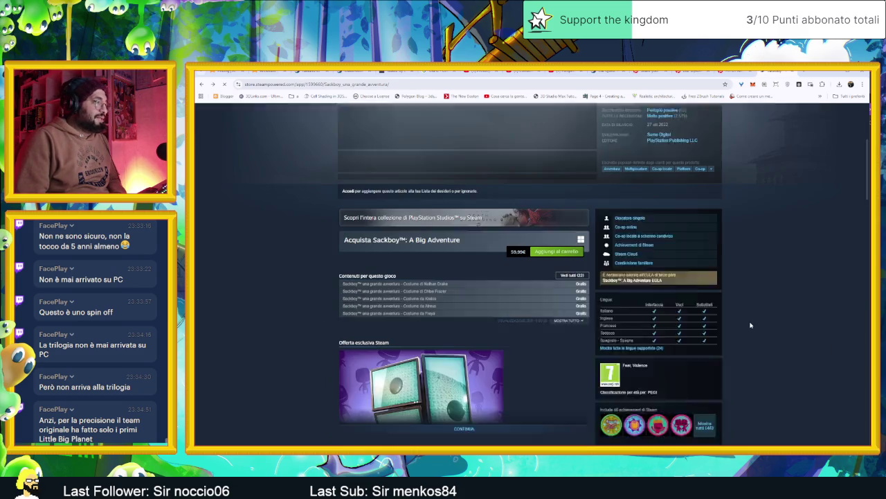
- Return through the Sackboy store page to the 'little big planet pc' Google results
scroll(344, 354, "down", 4)
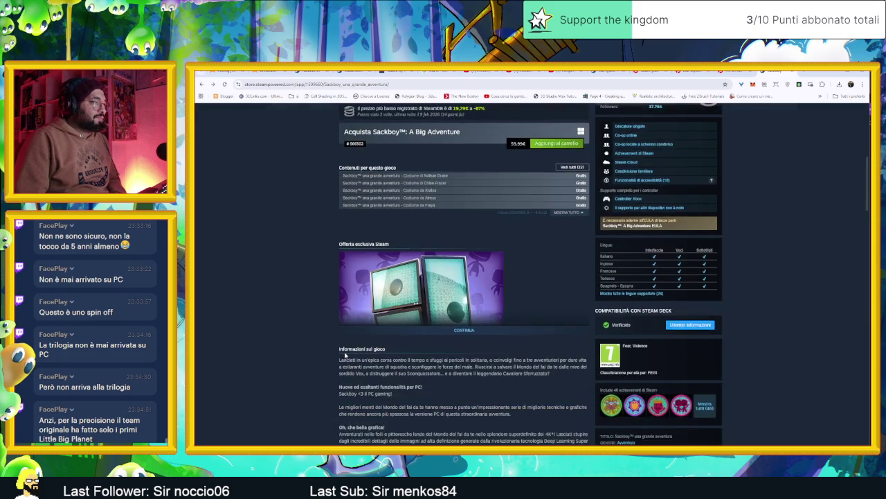
scroll(345, 355, "down", 3)
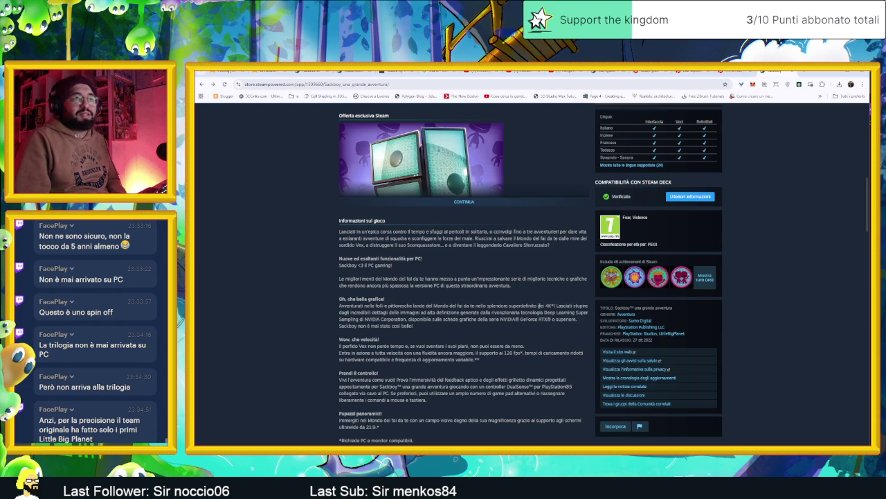
scroll(547, 277, "up", 10)
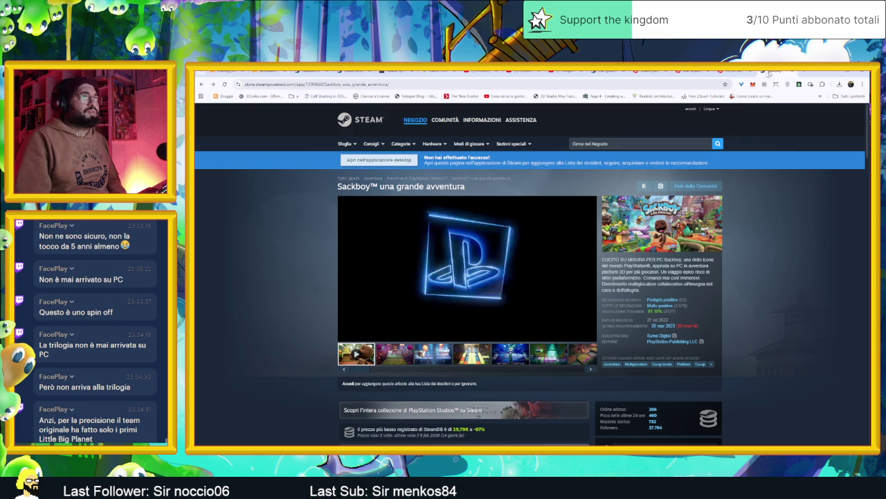
key("alt+Left")
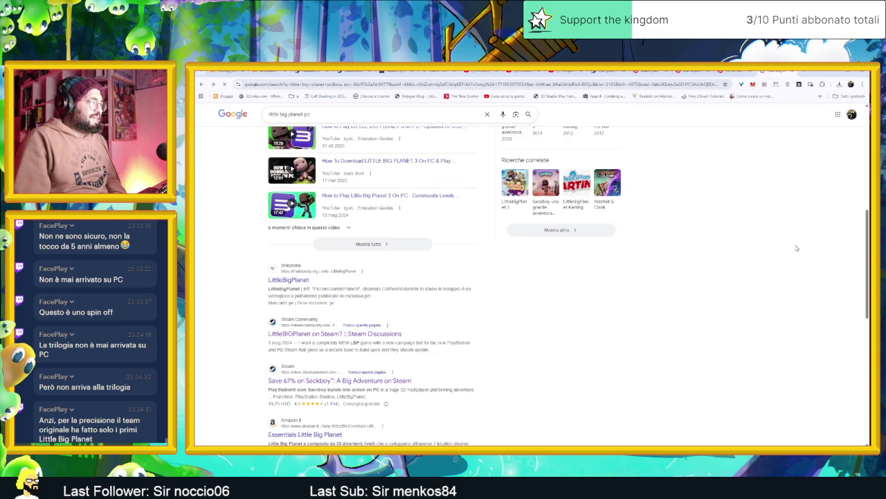
scroll(609, 267, "down", 3)
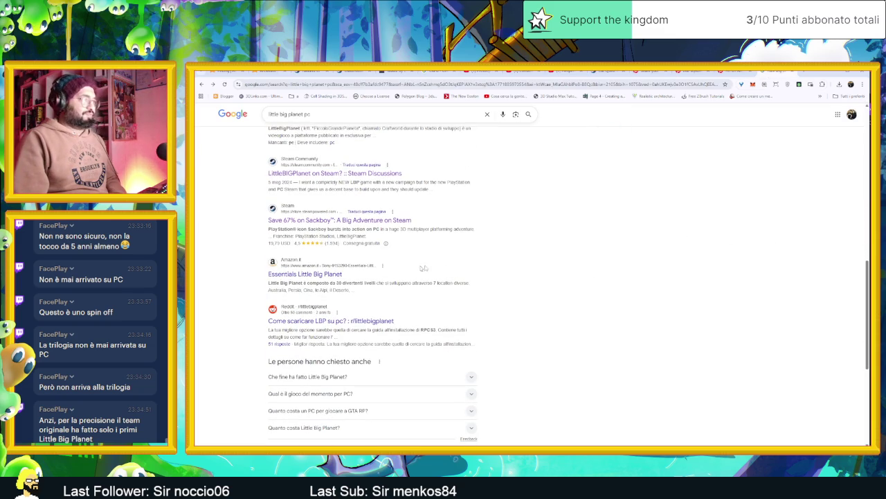
scroll(523, 259, "up", 10)
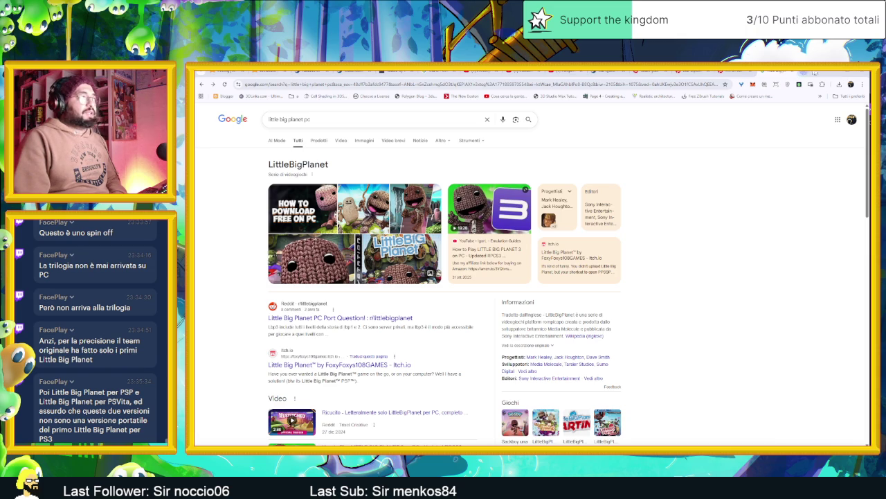
- Back in Godot, move SpeedTile9 about 90 px left and 30 px up
key("alt+Tab")
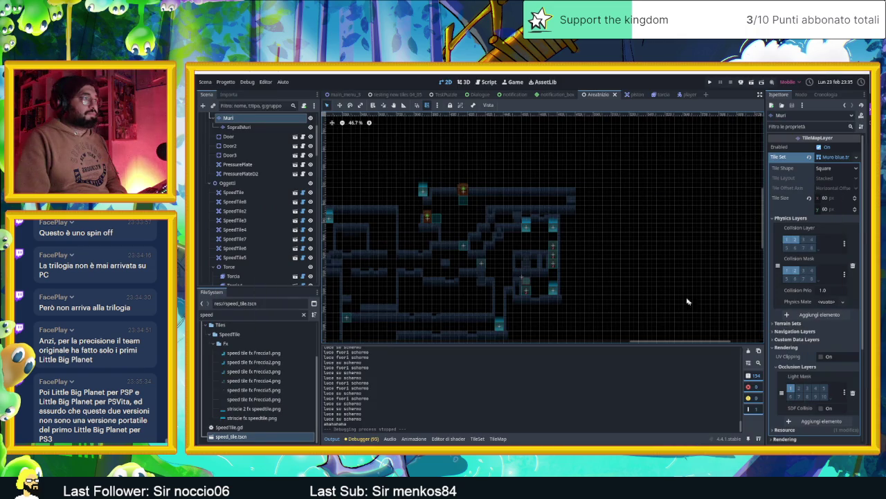
scroll(574, 253, "up", 4)
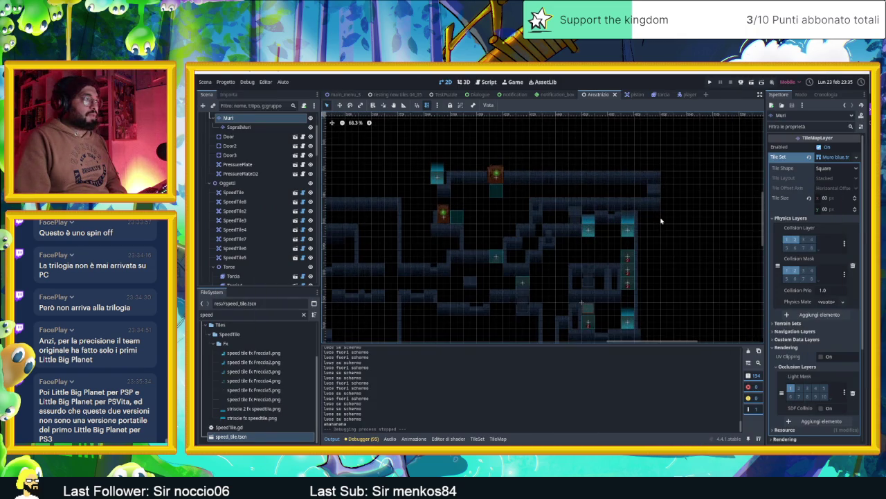
scroll(453, 223, "up", 4)
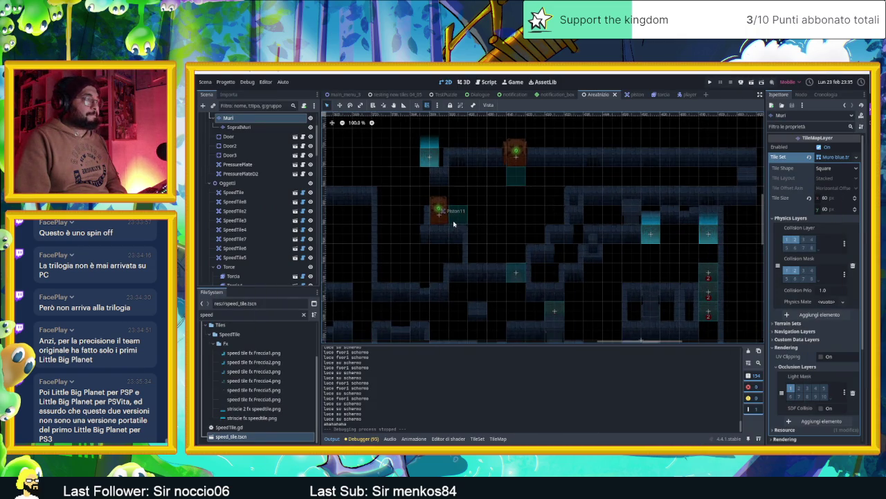
scroll(638, 233, "down", 3)
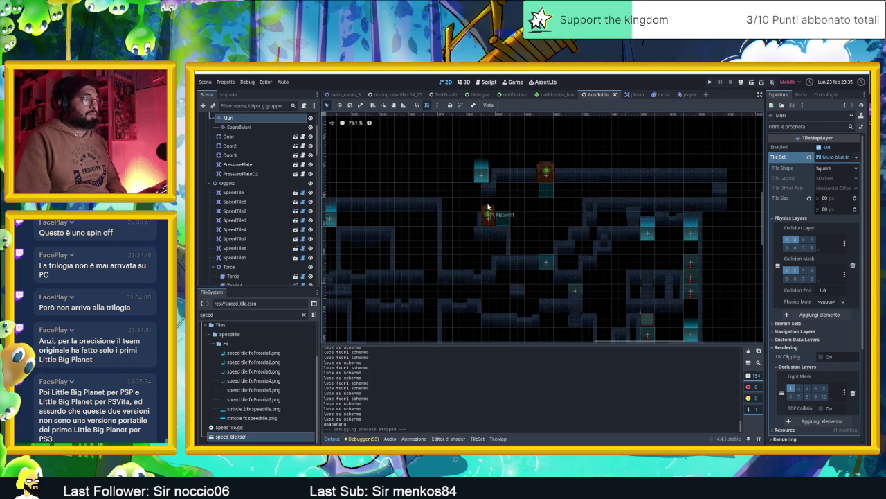
scroll(488, 207, "up", 4)
mouse_move(476, 161)
left_mouse_down()
mouse_move(441, 160)
mouse_move(446, 123)
left_mouse_up()
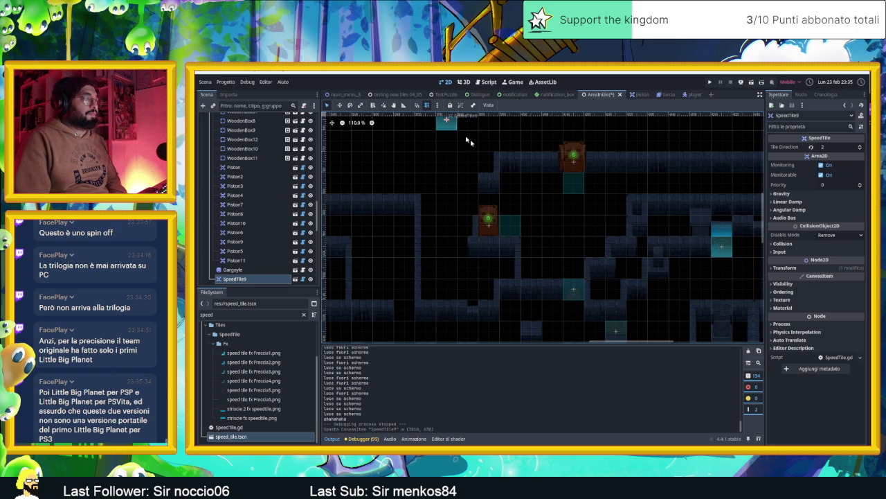
- Reframe the AreaInizio level view and select the Muri wall tile layer
scroll(483, 186, "up", 3)
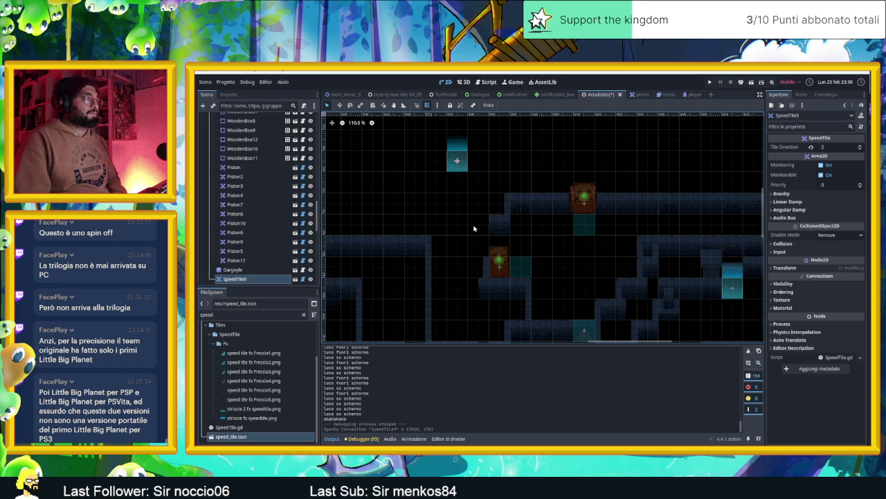
scroll(253, 163, "up", 5)
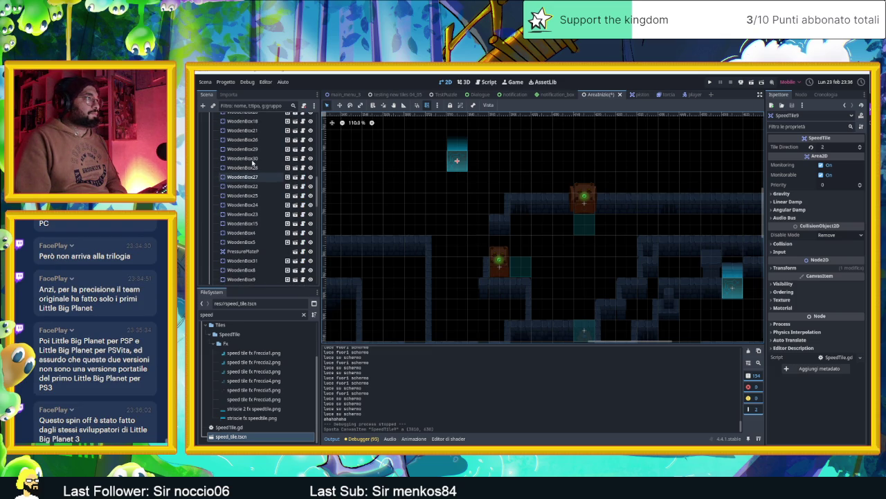
scroll(241, 144, "up", 5)
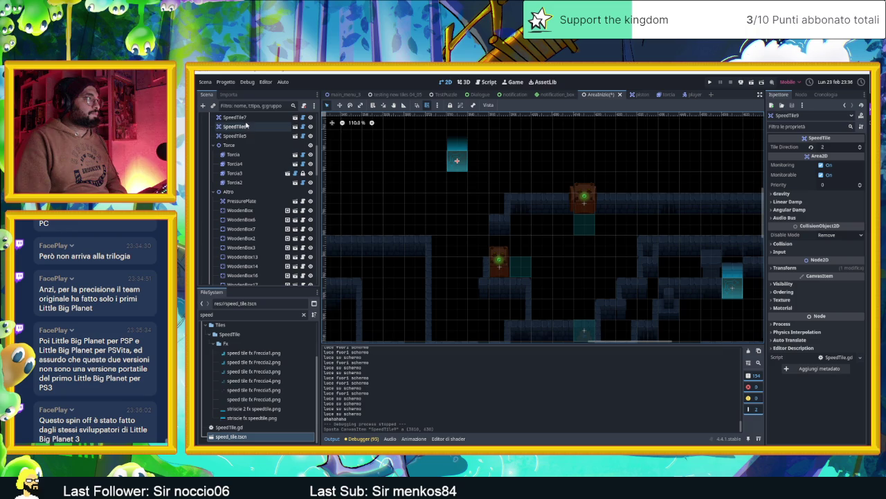
scroll(490, 197, "down", 3)
left_click_drag(487, 201, 447, 209)
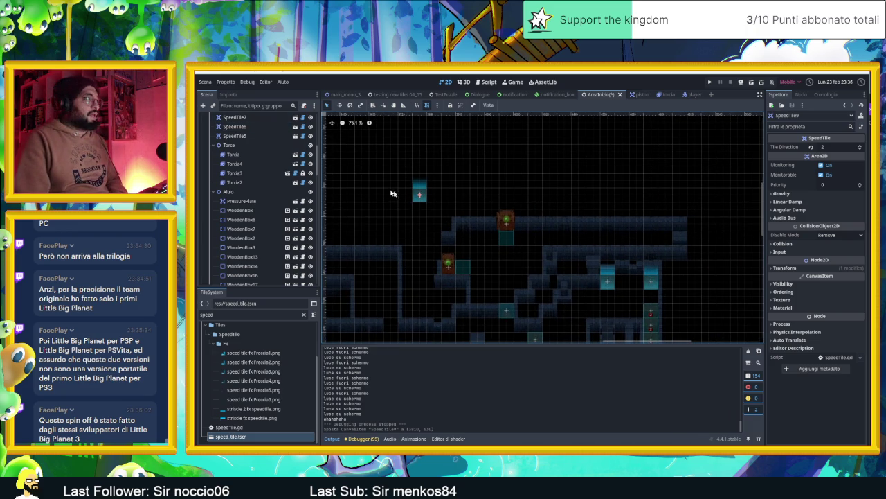
scroll(258, 140, "up", 3)
scroll(258, 140, "up", 4)
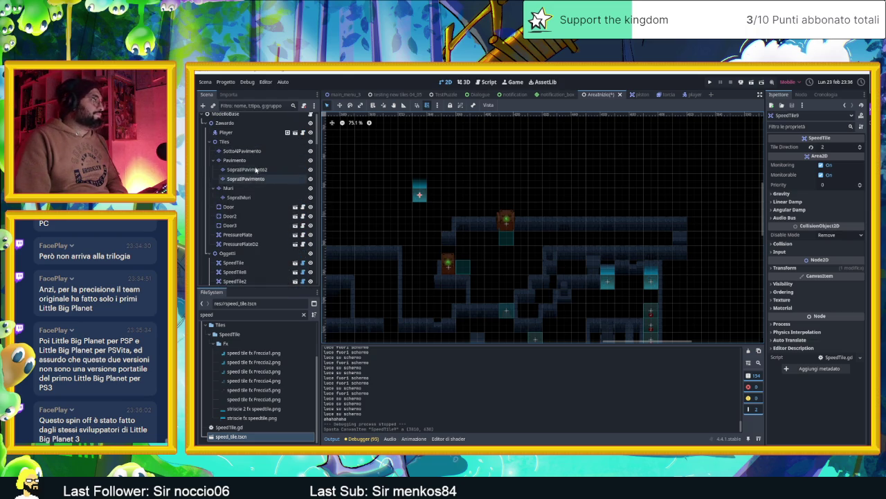
left_click(259, 187)
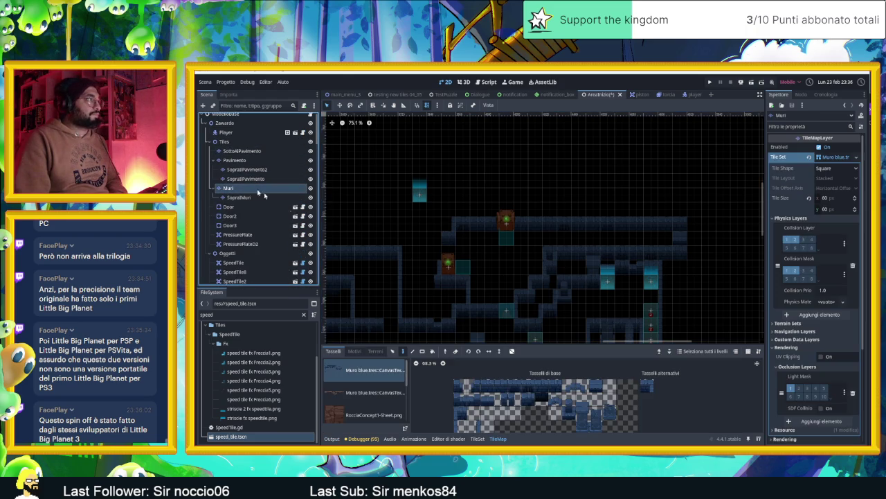
- Try Muri wall tiles in the atlas, selecting a whole row with random painting enabled
left_click(475, 426)
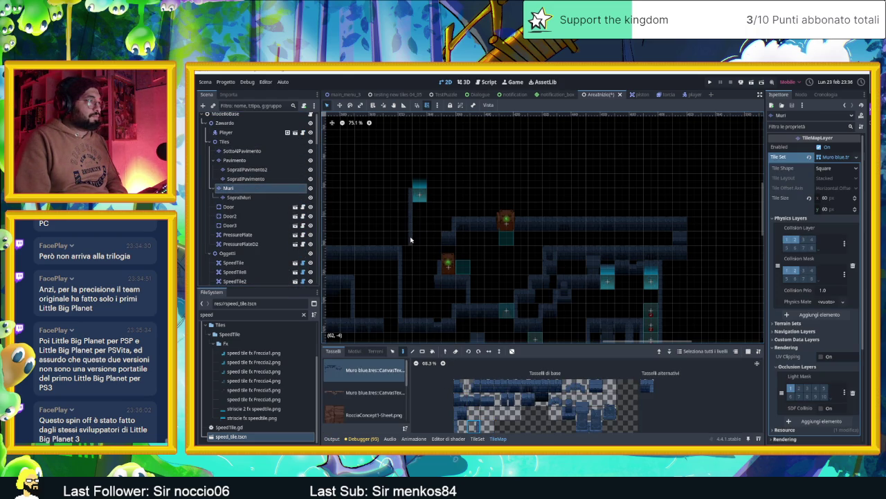
scroll(479, 389, "down", 2)
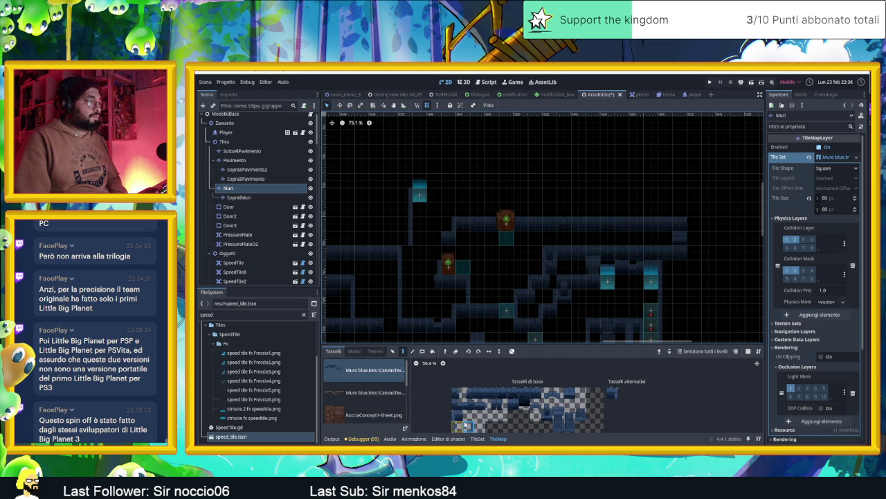
scroll(479, 389, "down", 1)
left_click(474, 401)
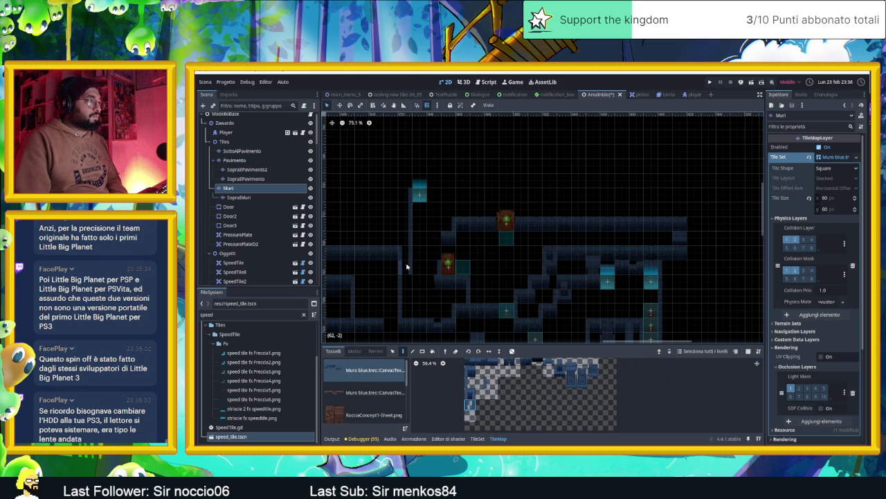
scroll(492, 370, "up", 3)
left_click_drag(507, 380, 606, 387)
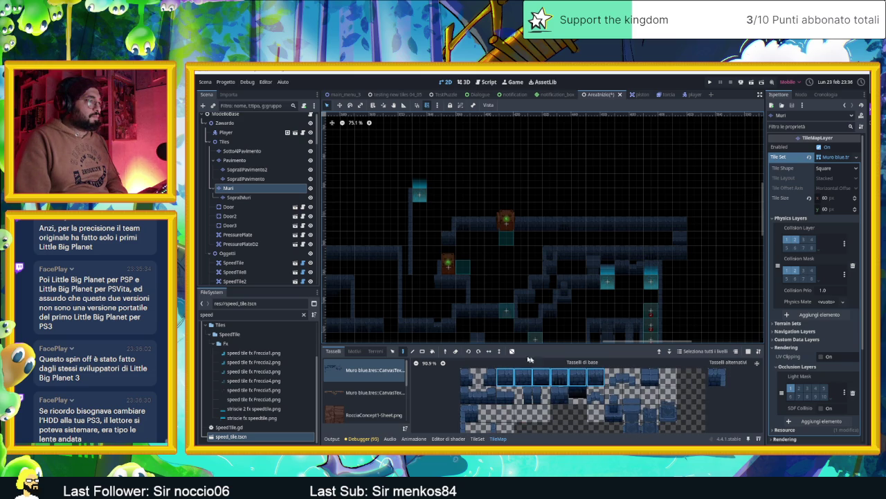
left_click(513, 351)
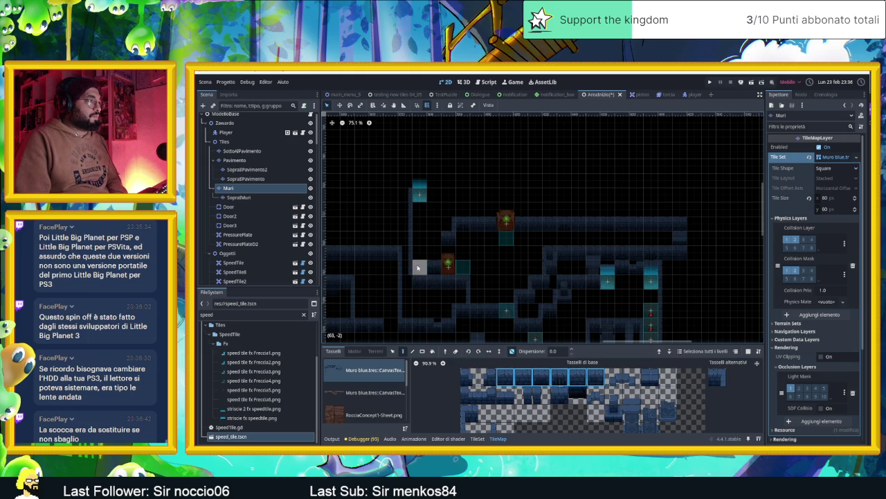
- Pick a single wall tile and its alternative version, then select the SopraMuri layer
scroll(434, 293, "up", 5)
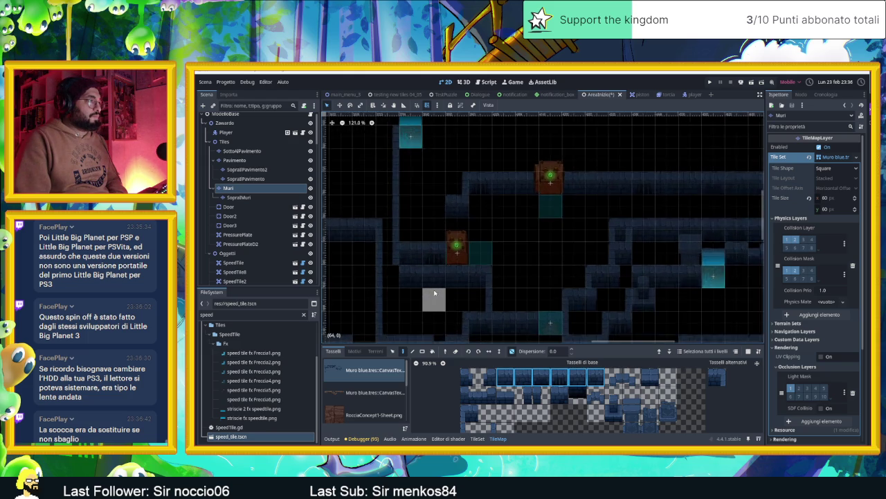
scroll(435, 293, "up", 1)
left_click(538, 395)
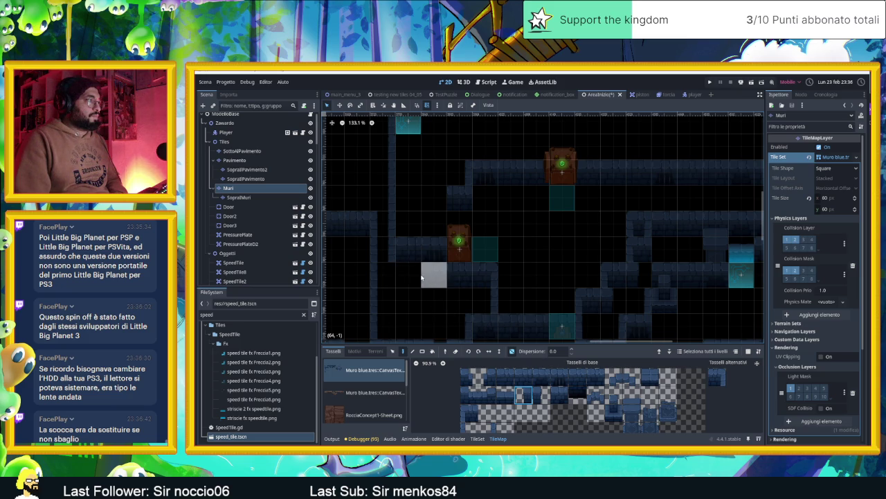
left_click(715, 380)
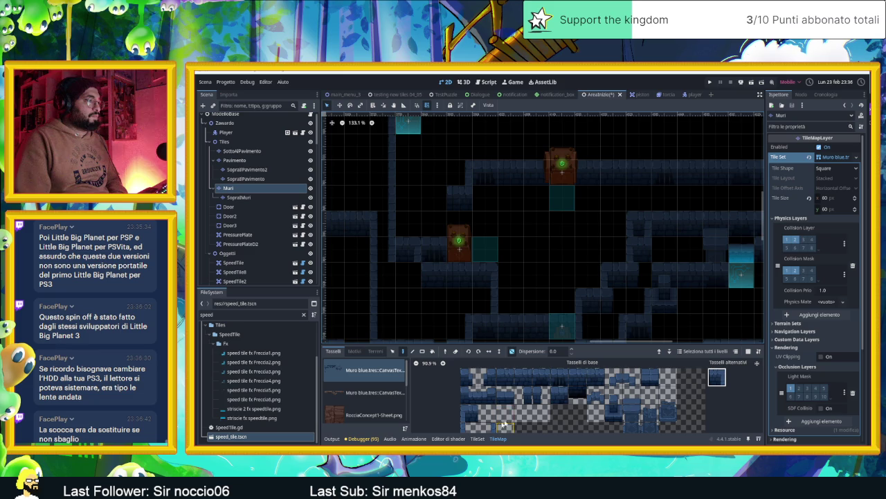
left_click(524, 393)
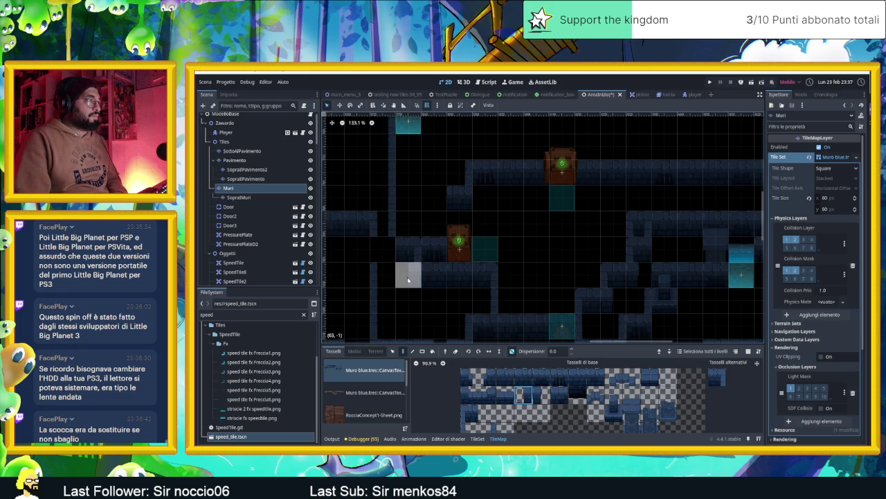
left_click(468, 427)
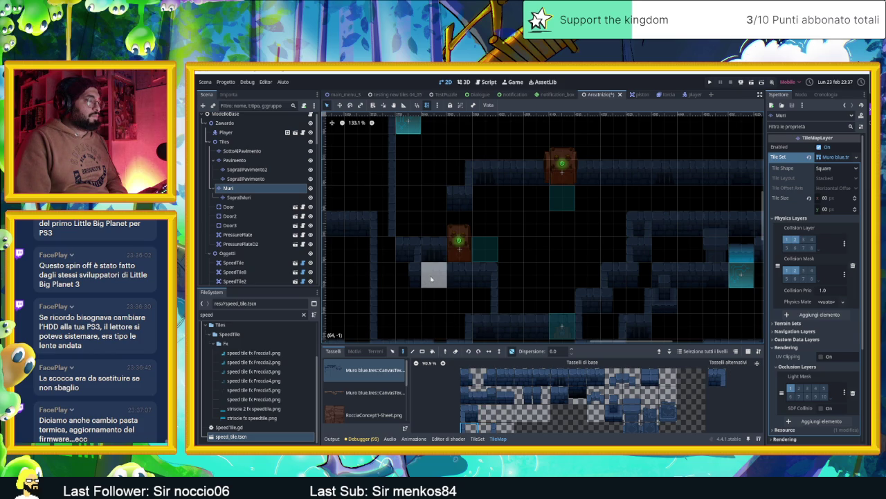
left_click_drag(427, 248, 441, 269)
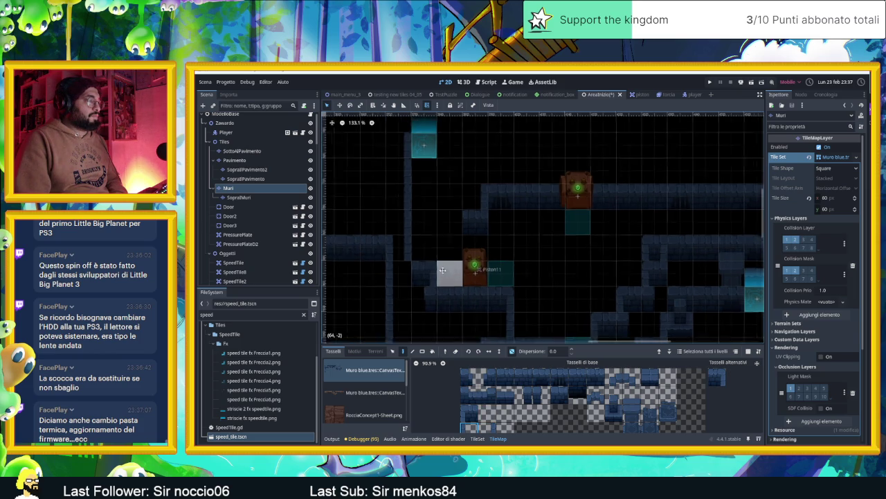
scroll(441, 269, "up", 3)
left_click(264, 196)
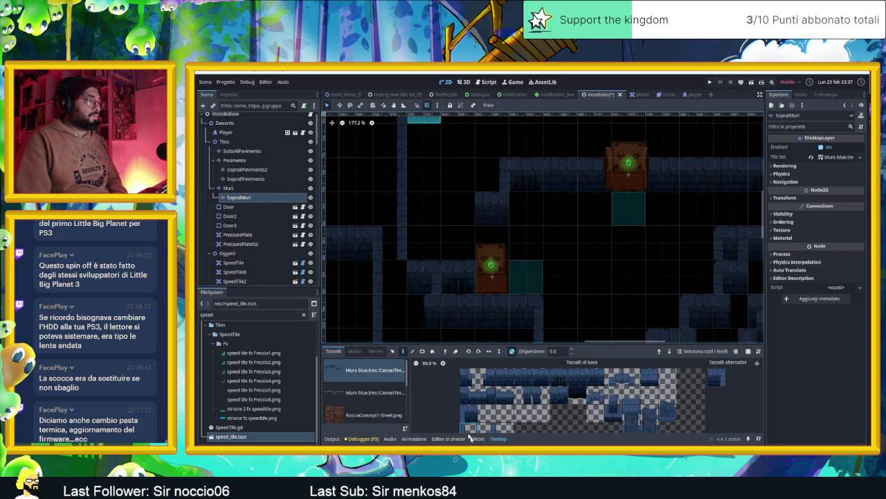
- Paint a wall tile extending the middle wall one tile left, then return to Muri
left_click(523, 395)
left_click(396, 276)
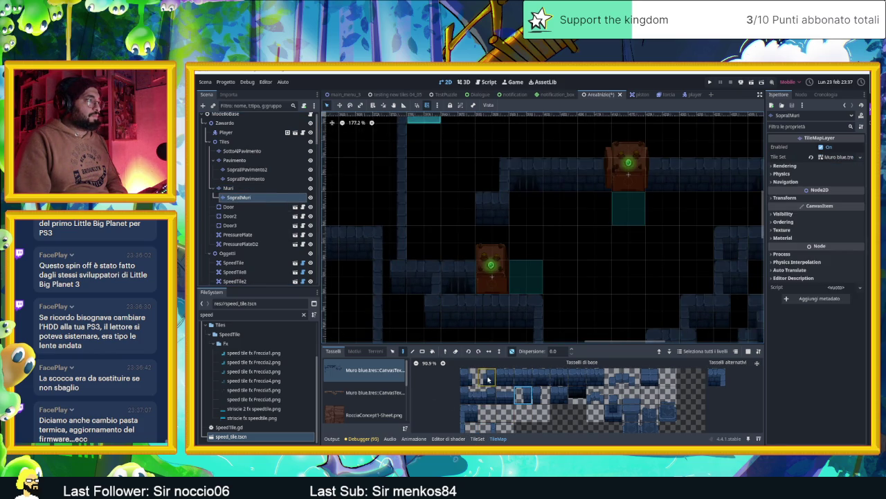
left_click(238, 188)
scroll(471, 260, "down", 1)
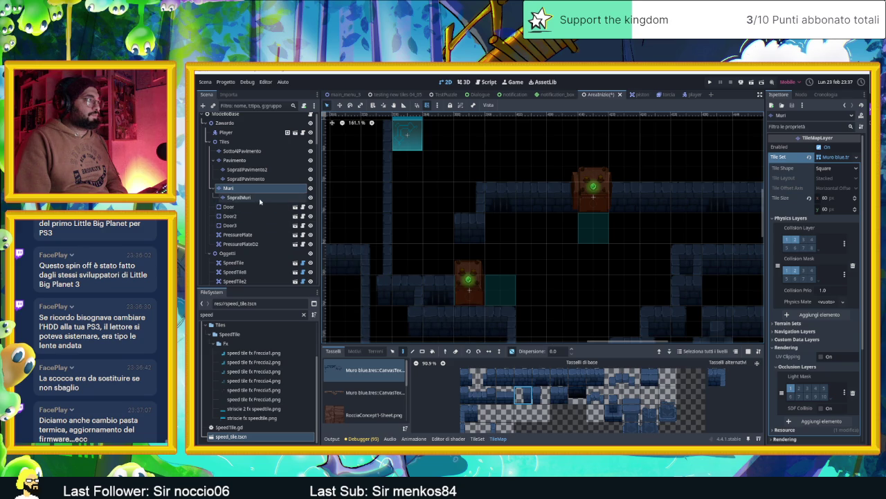
- Pick a different wall tile on the SopraMuri layer, then reselect the Muri layer
left_click(261, 199)
left_click(490, 430)
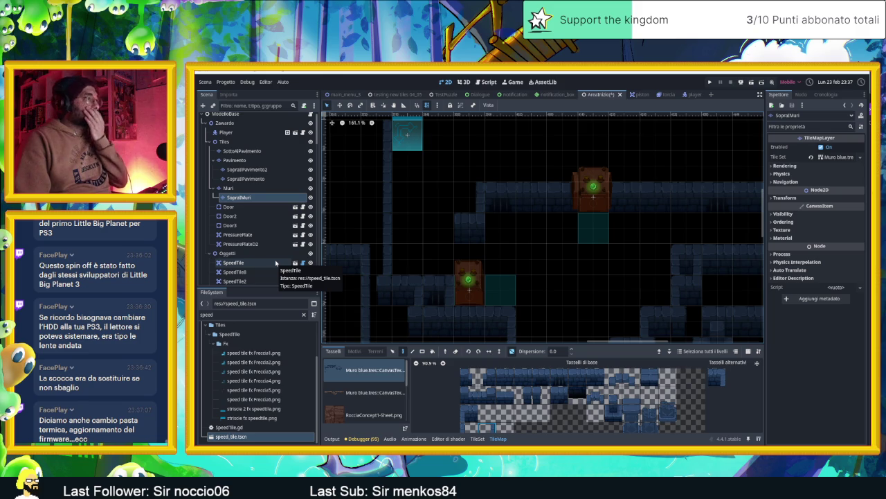
scroll(470, 288, "up", 3)
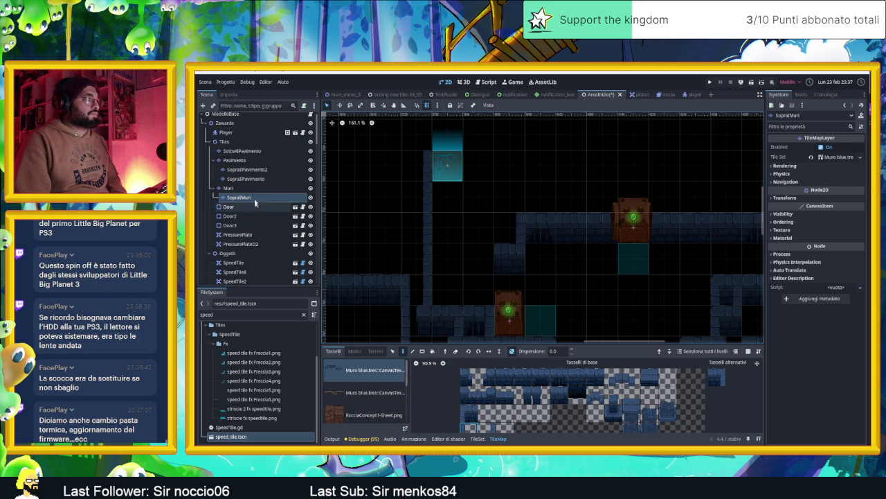
left_click(234, 188)
scroll(480, 413, "down", 1)
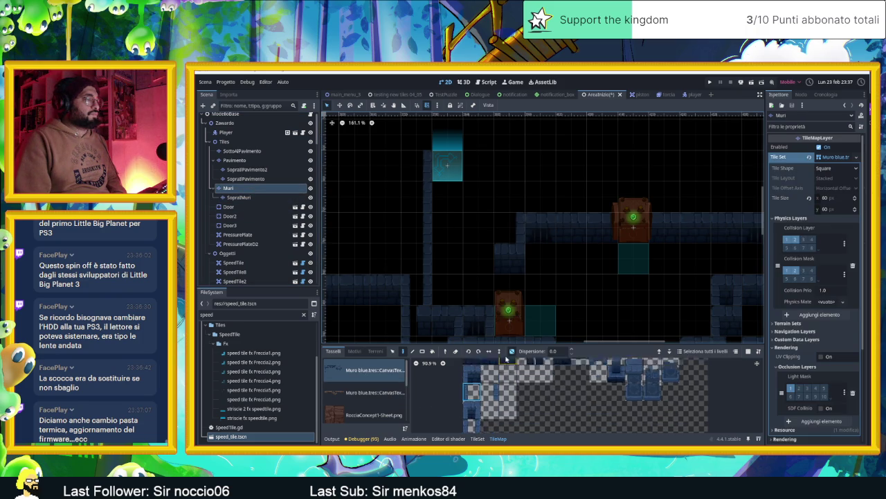
- Browse the TileMap atlas to find the right Muri wall tiles
left_click(473, 414)
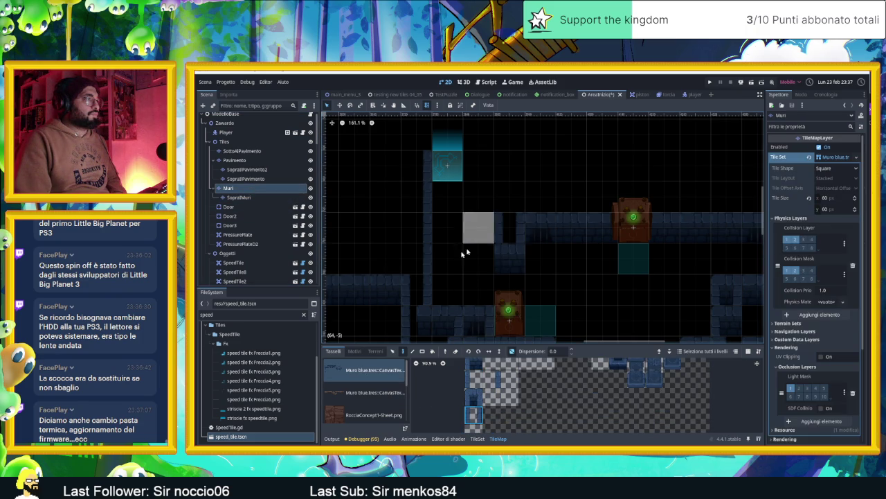
scroll(527, 252, "up", 1)
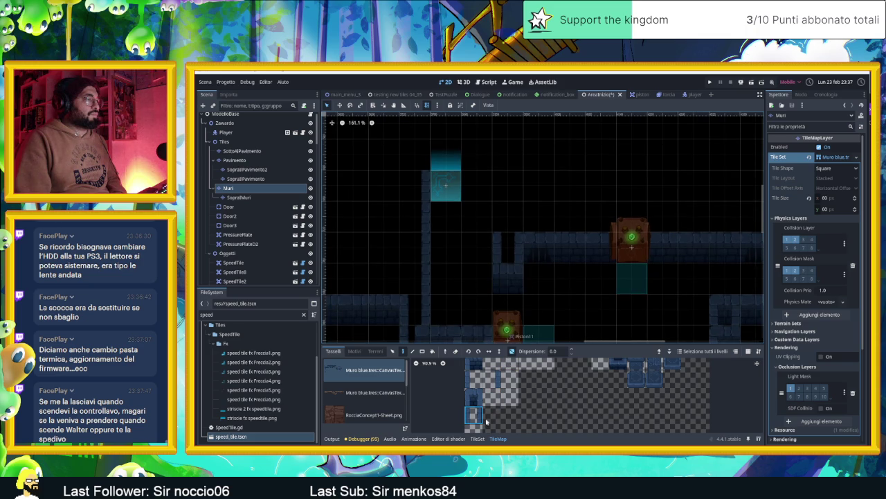
left_click(474, 379)
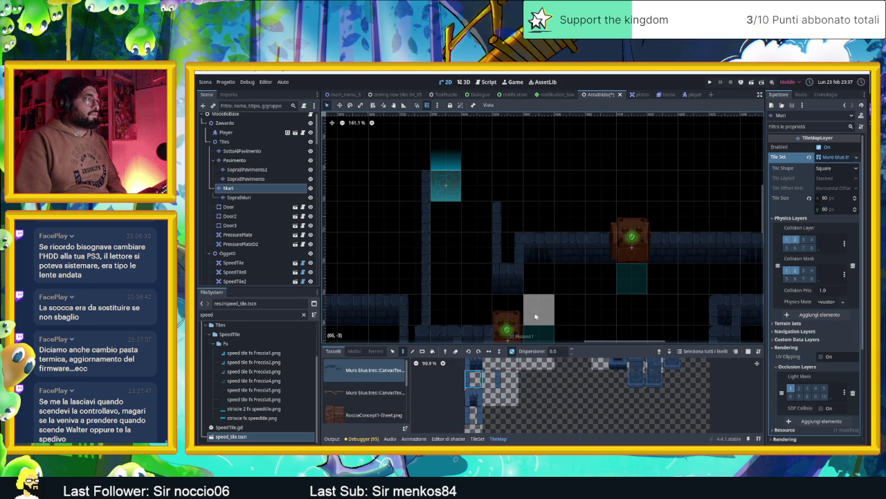
scroll(524, 378, "up", 1)
left_click(473, 379)
scroll(547, 231, "right", 3)
scroll(547, 231, "up", 1)
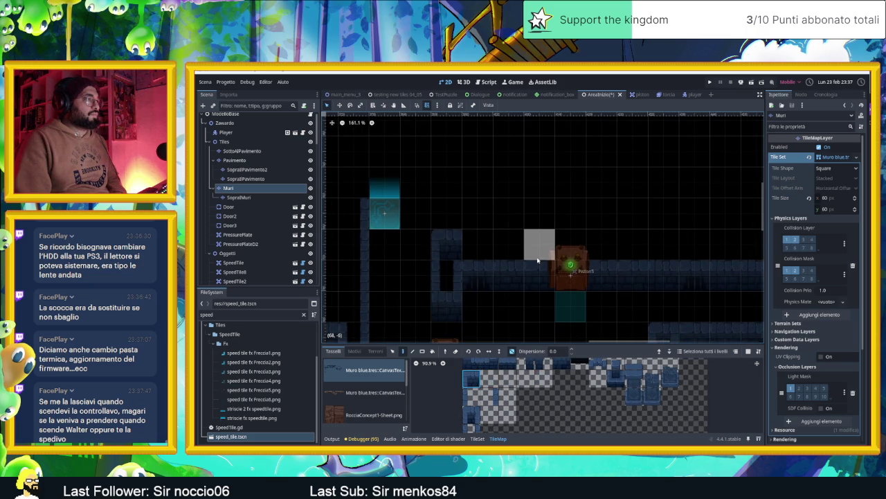
scroll(574, 251, "right", 3)
scroll(554, 263, "up", 1)
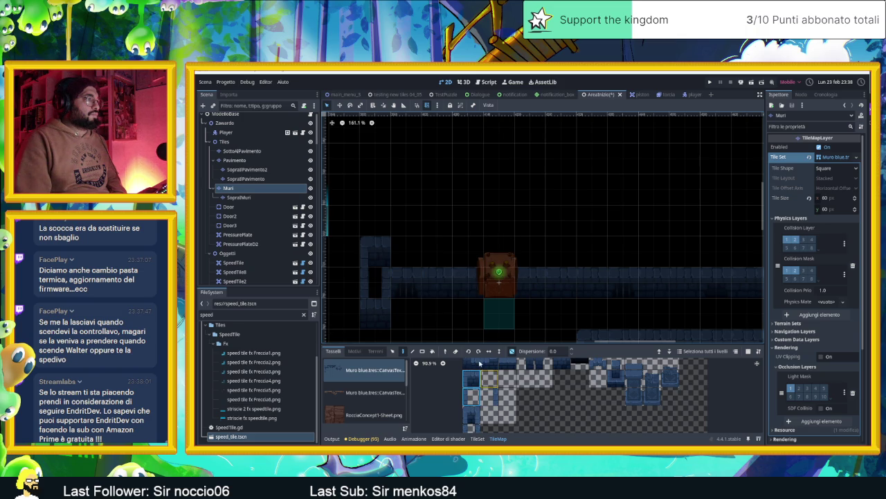
scroll(504, 375, "up", 2)
- Paint a row of wall tiles along the corridor top beside the piston, extending it further right
left_click_drag(510, 387, 598, 389)
left_click_drag(410, 253, 658, 257)
scroll(713, 258, "down", 4)
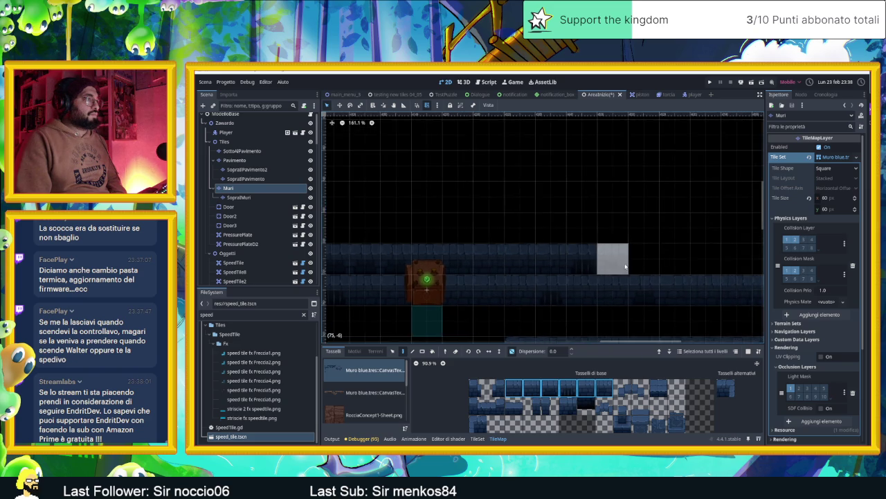
left_click_drag(637, 262, 722, 261)
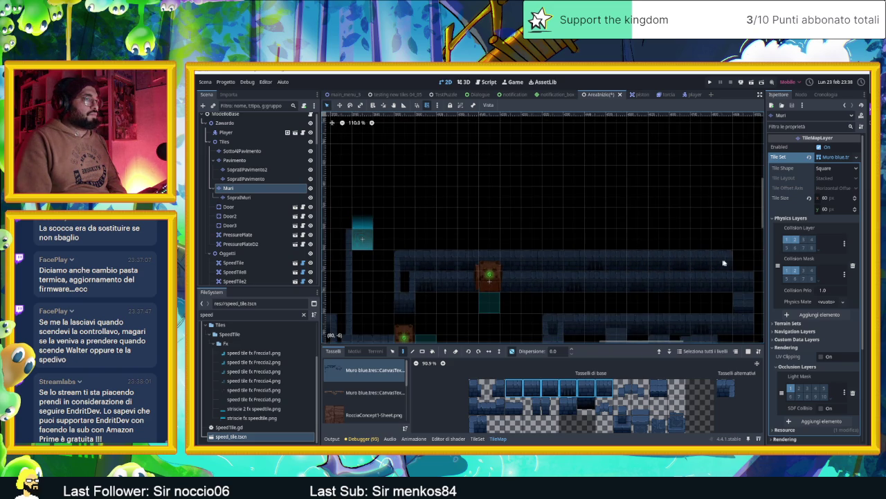
scroll(429, 260, "up", 5)
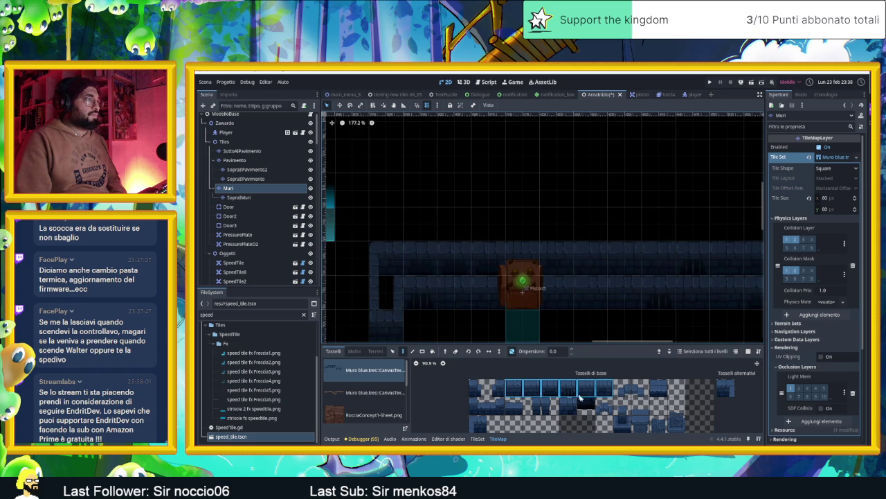
- Pick the alternative single wall tile, then select a row of six wall tiles
left_click(477, 423)
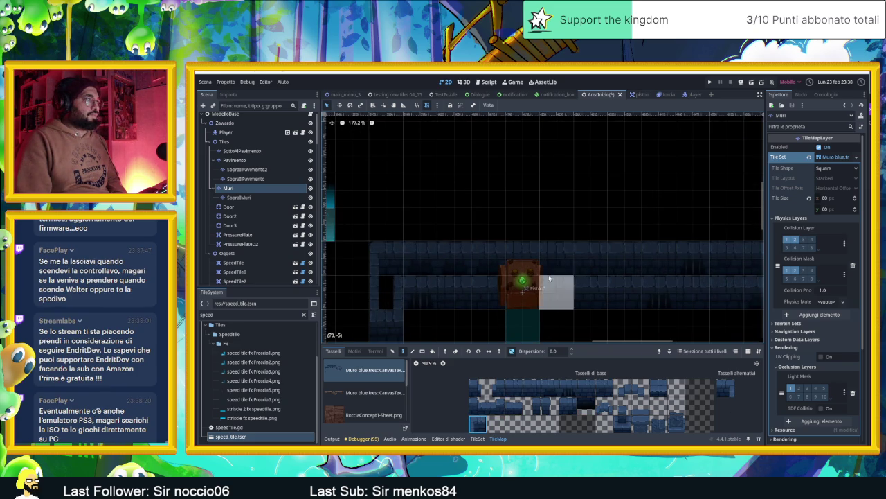
left_click(726, 388)
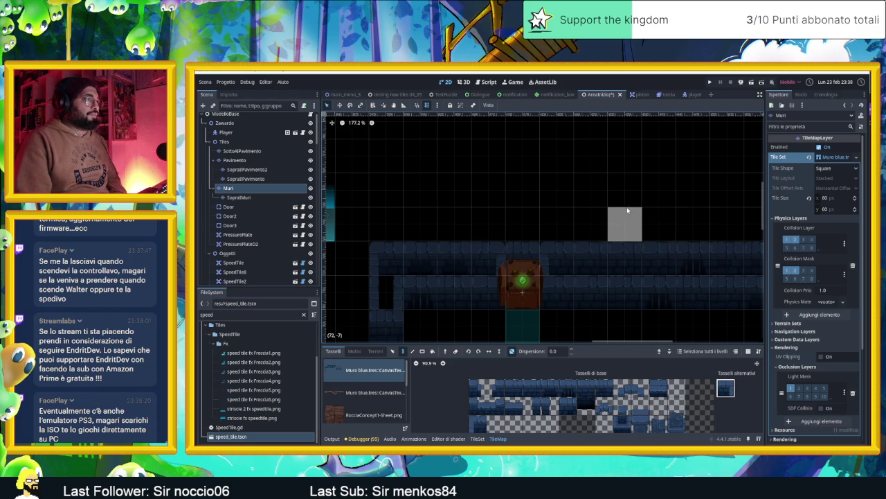
scroll(619, 213, "down", 2)
scroll(616, 216, "down", 2)
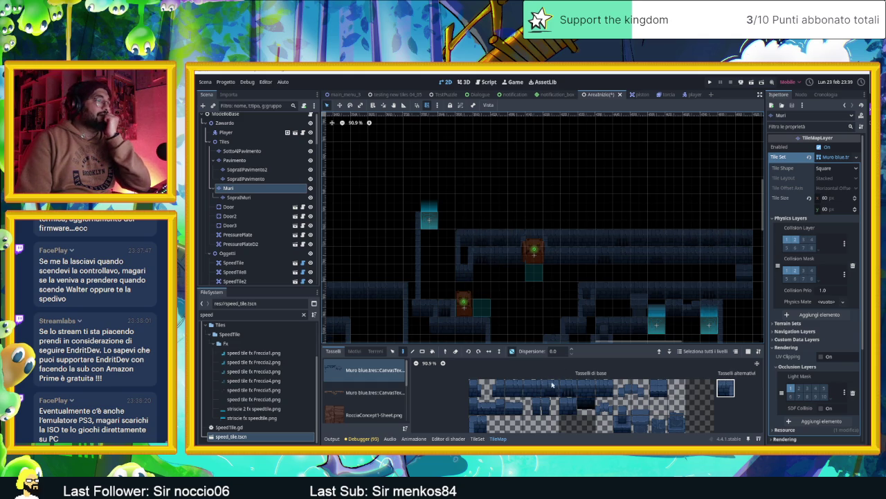
left_click_drag(523, 388, 605, 387)
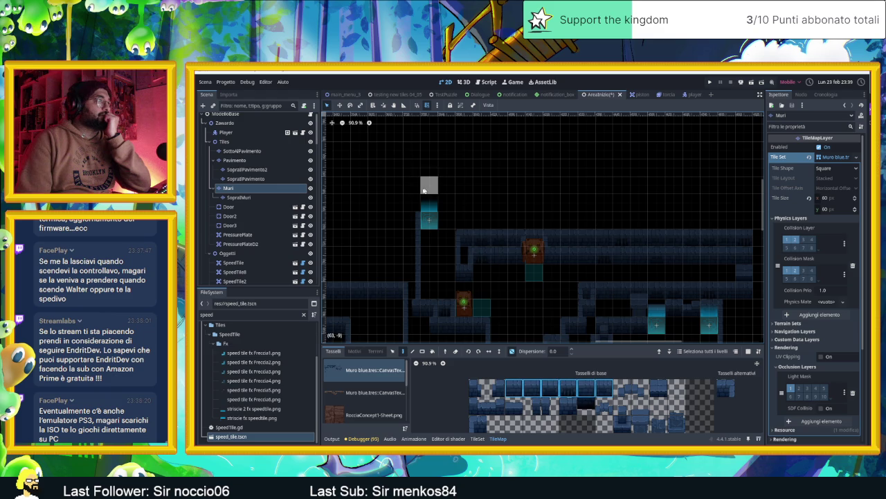
- Paint a wall row across the upper corridor, reselect the six-tile wall row, then pick a single wall tile
left_click_drag(422, 201, 744, 201)
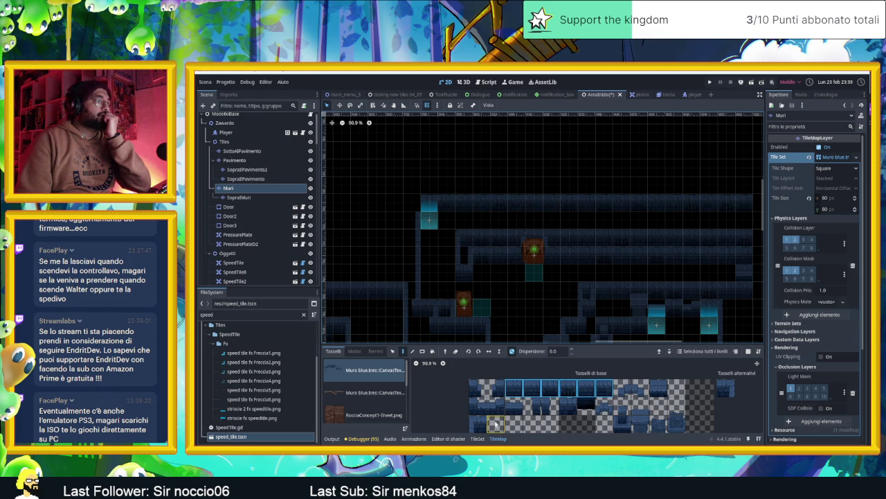
left_click_drag(516, 406, 478, 407)
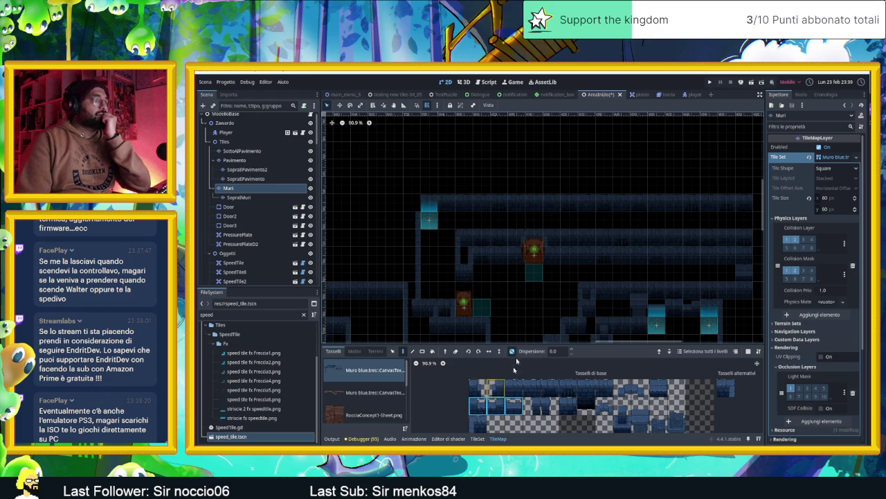
left_click_drag(517, 392, 608, 389)
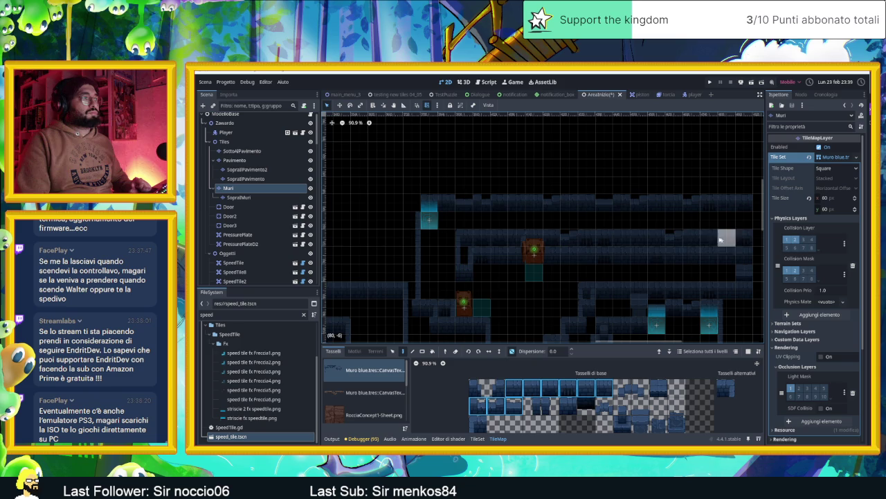
scroll(581, 243, "up", 4)
scroll(581, 243, "up", 2)
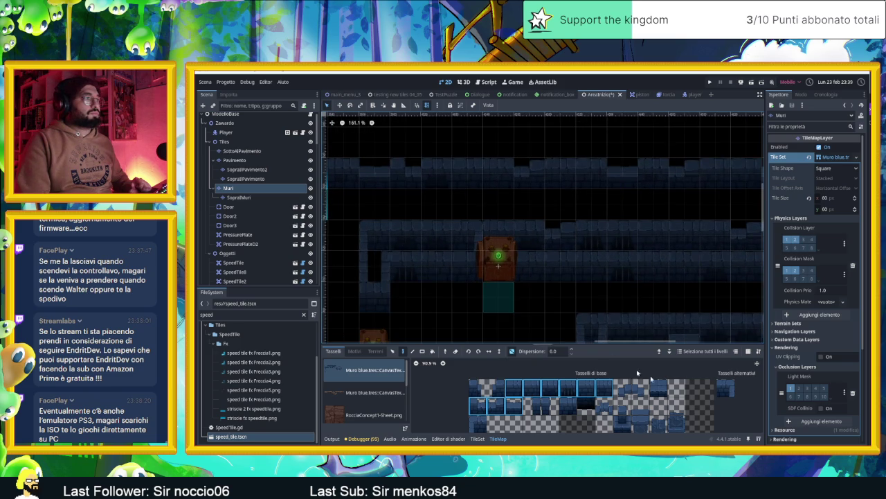
left_click(485, 424)
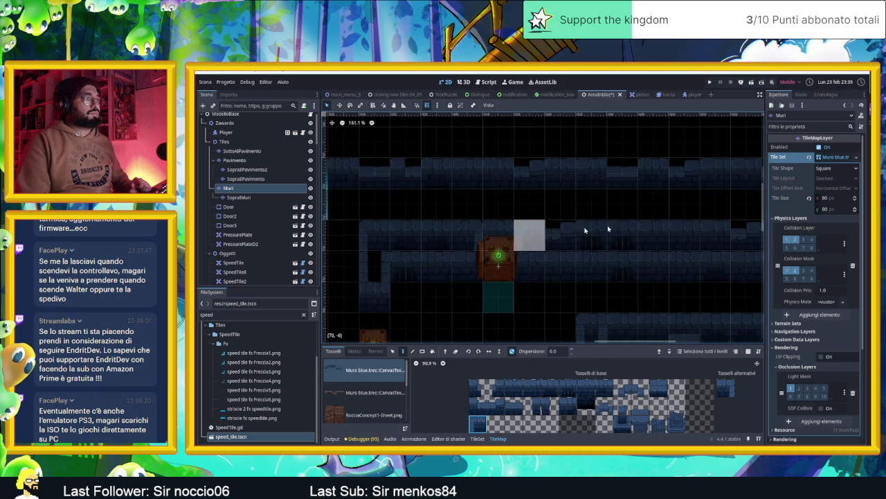
scroll(636, 177, "down", 3)
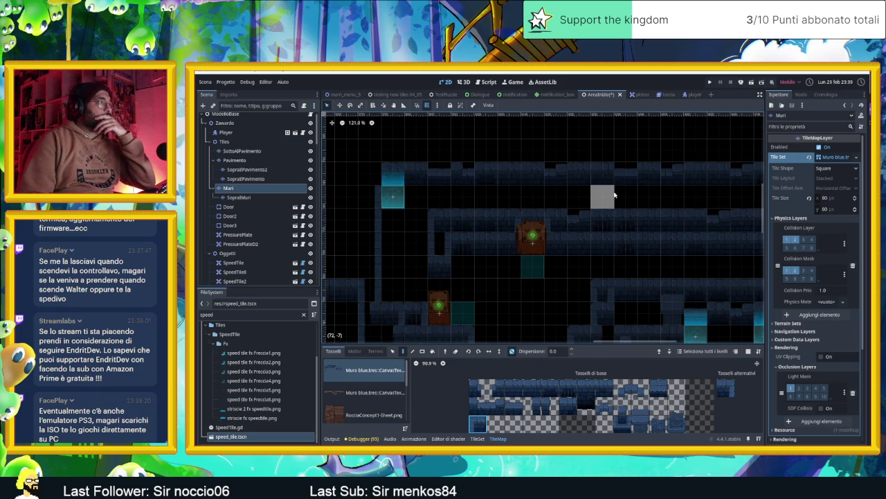
scroll(616, 197, "down", 4)
- Pick a wall tile, survey more of the level, then select the ModelloBase root node
left_click_drag(687, 232, 630, 214)
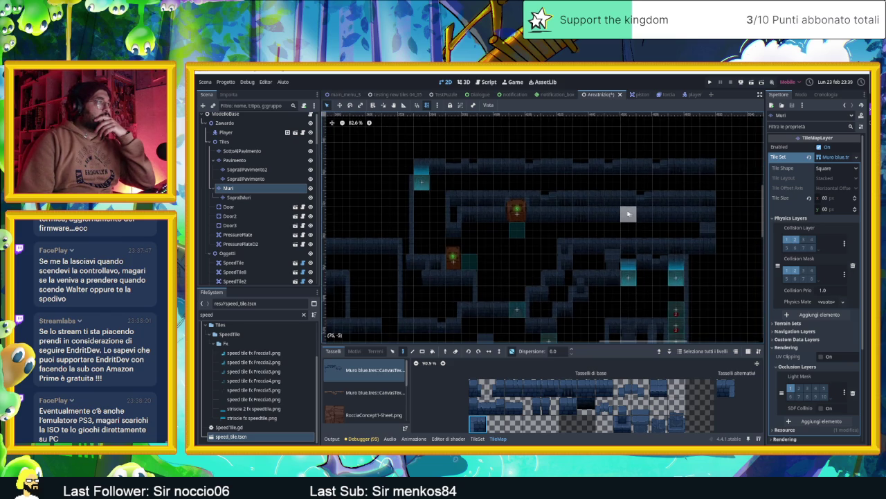
scroll(453, 228, "up", 2)
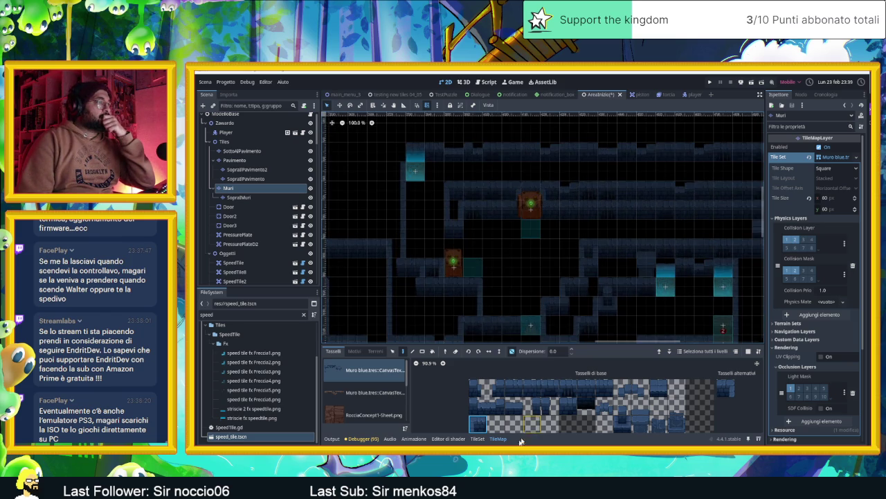
scroll(508, 427, "down", 2)
left_click(501, 407)
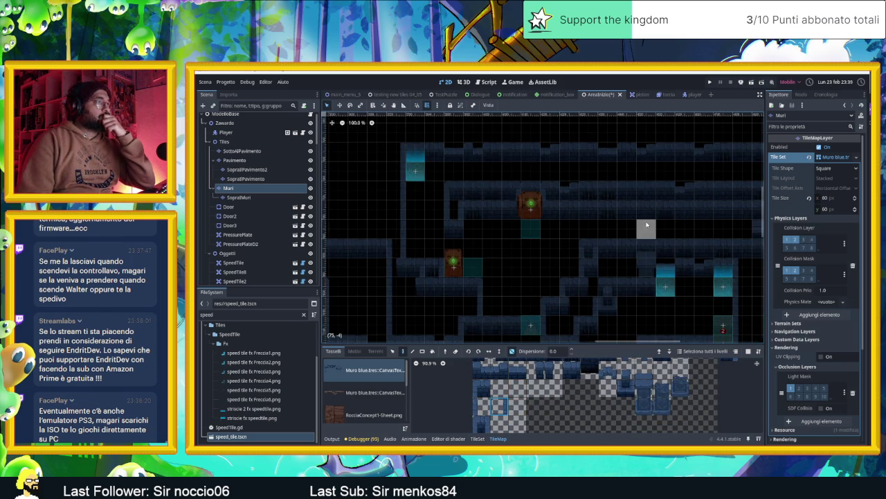
left_click_drag(684, 228, 609, 258)
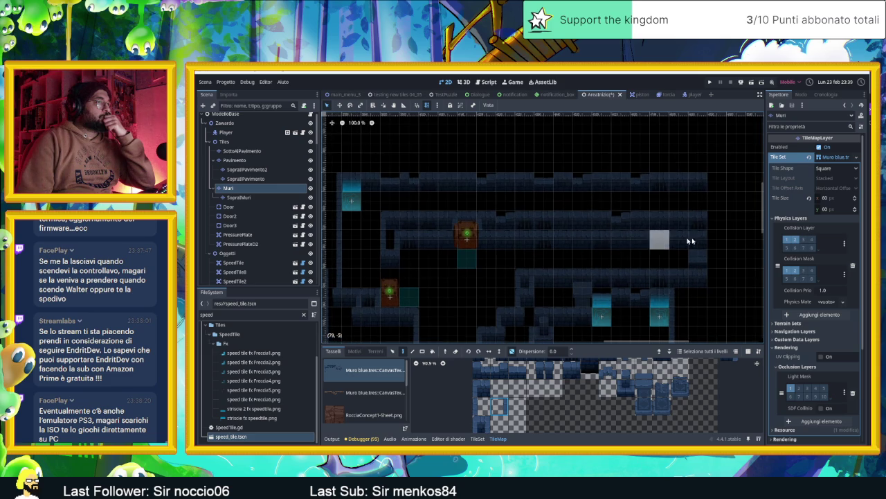
scroll(572, 415, "up", 2)
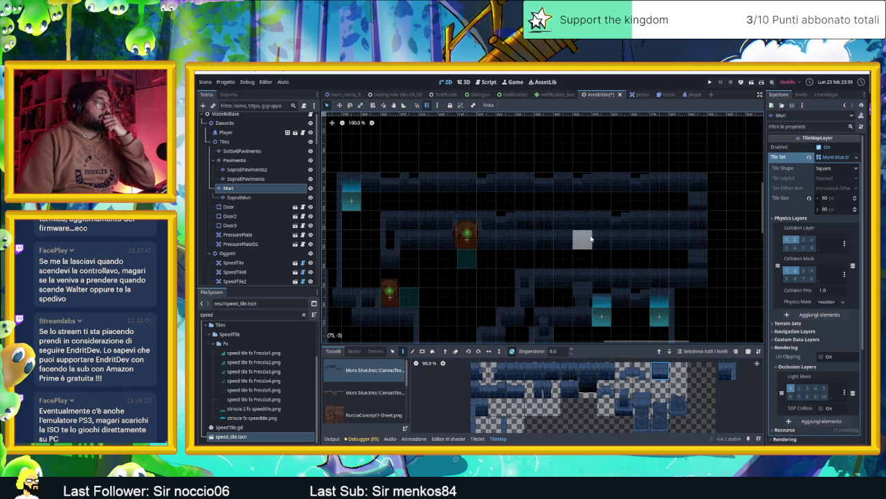
scroll(588, 241, "down", 5)
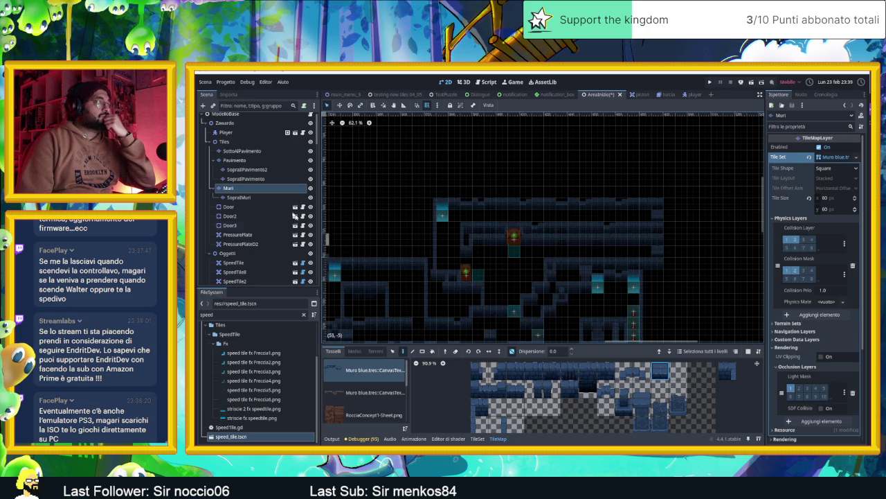
scroll(263, 173, "up", 1)
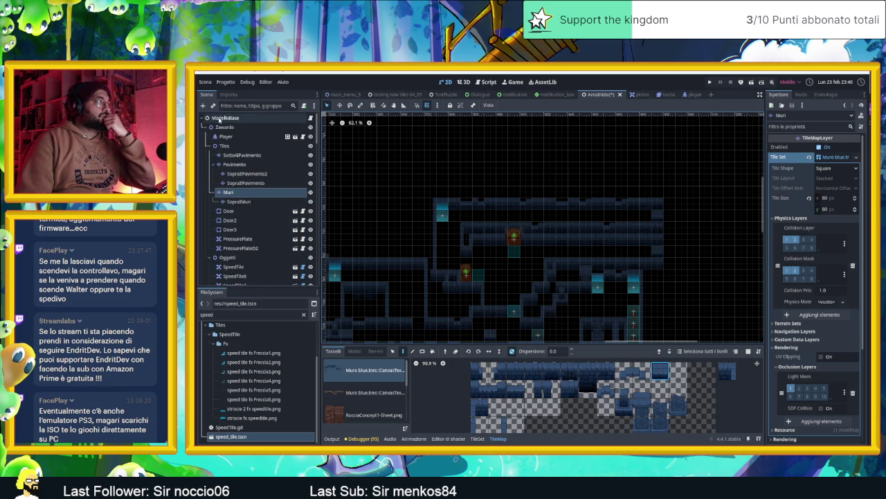
left_click(220, 119)
left_click_drag(536, 236, 582, 234)
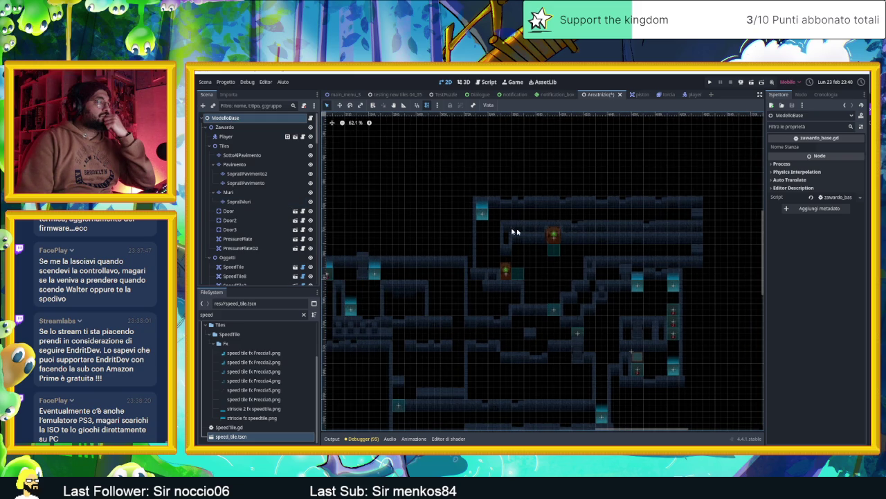
- Select the CameraNodeContainer node in the Scene tree
scroll(253, 249, "down", 10)
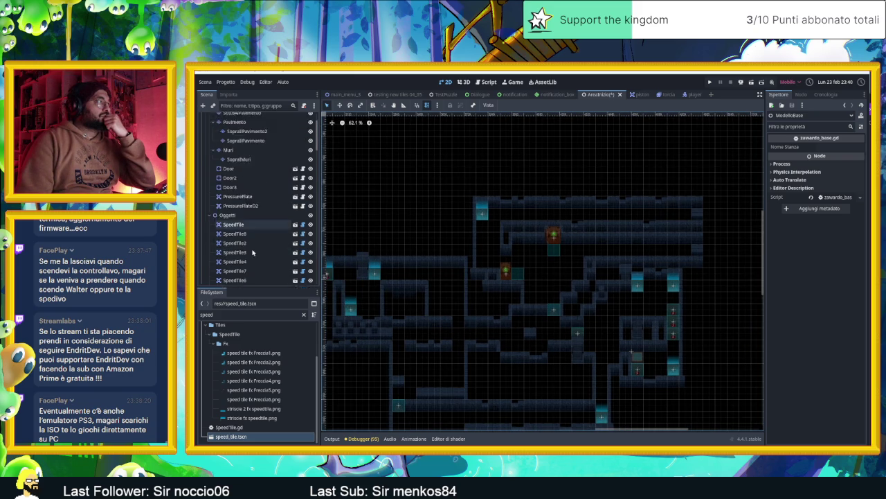
scroll(253, 252, "down", 5)
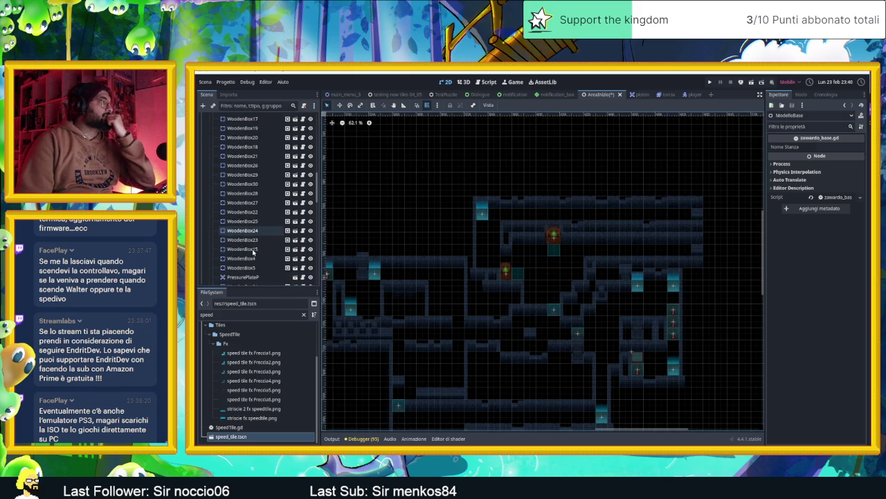
scroll(252, 252, "down", 3)
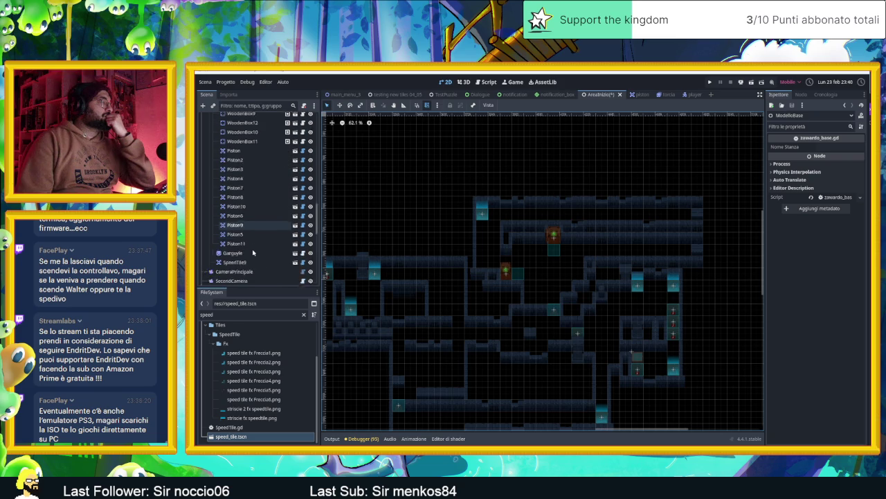
left_click(295, 248)
- Zoom out over the camera-zone outlines and pick the camera zone at the level's top-left
scroll(315, 252, "down", 5)
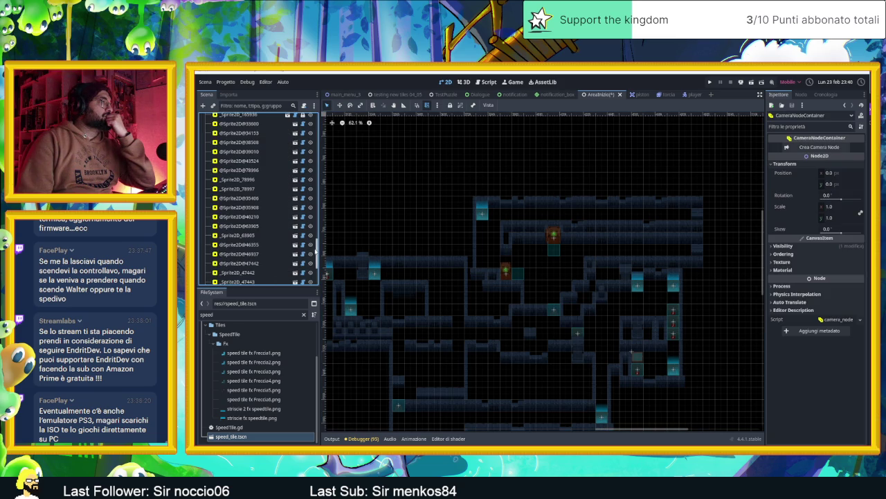
scroll(310, 233, "up", 5)
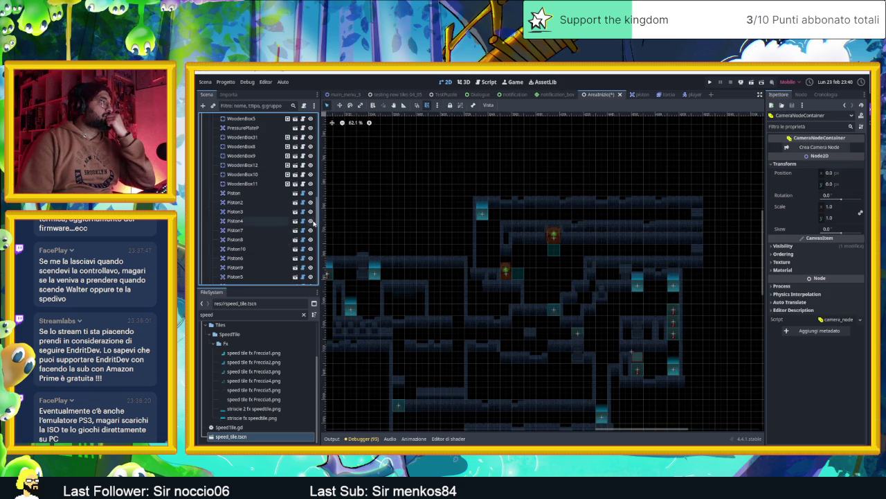
scroll(606, 239, "down", 5)
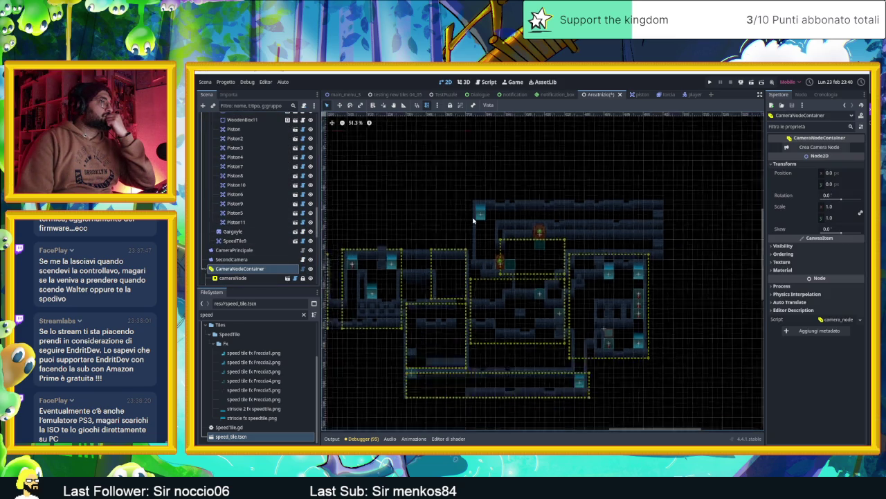
scroll(606, 240, "down", 3)
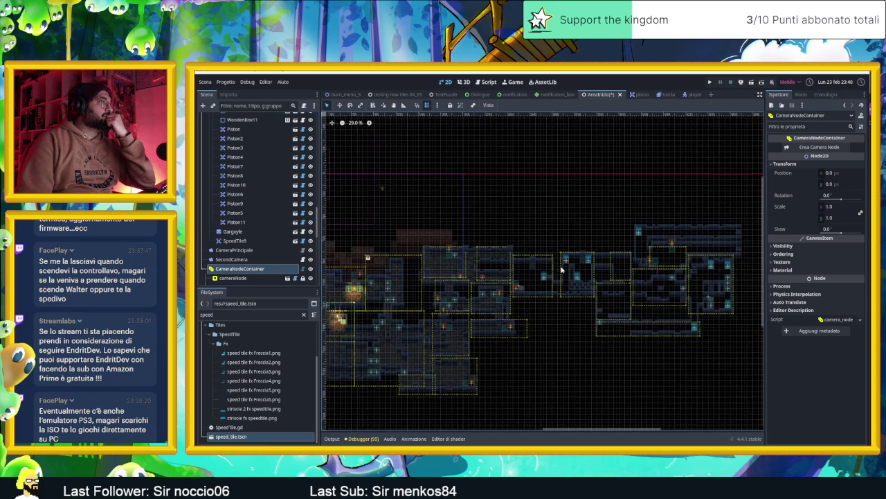
left_click_drag(629, 292, 572, 294)
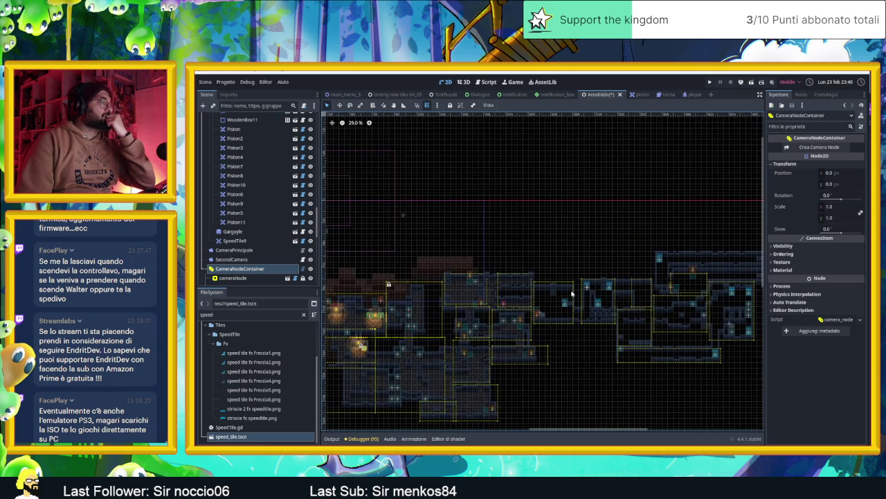
scroll(598, 284, "left", 1)
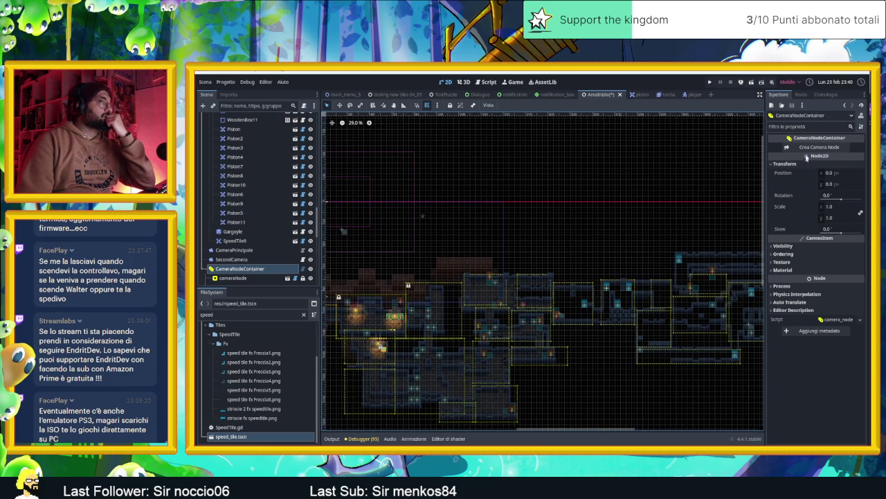
mouse_move(347, 216)
left_mouse_down()
mouse_move(579, 221)
mouse_move(697, 270)
left_mouse_up()
scroll(698, 270, "up", 9)
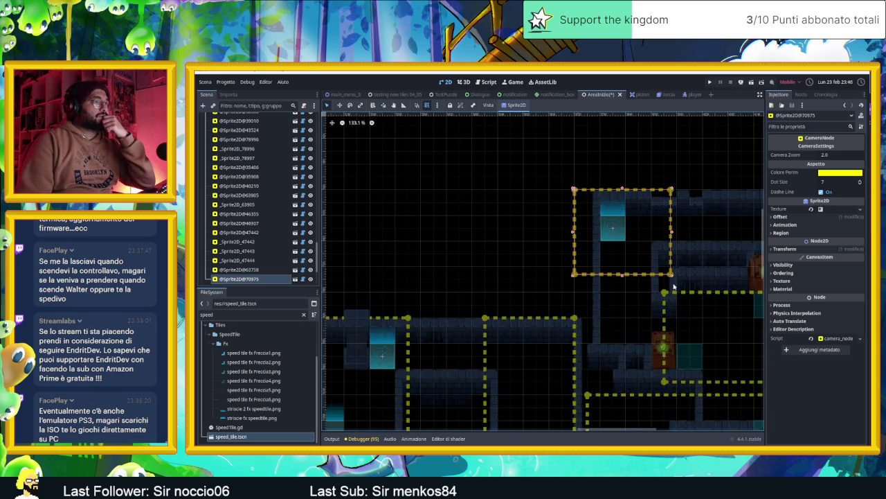
- Extend the camera zone downward, then duplicate it and shorten the copy over the upper corridor
left_click_drag(670, 275, 666, 344)
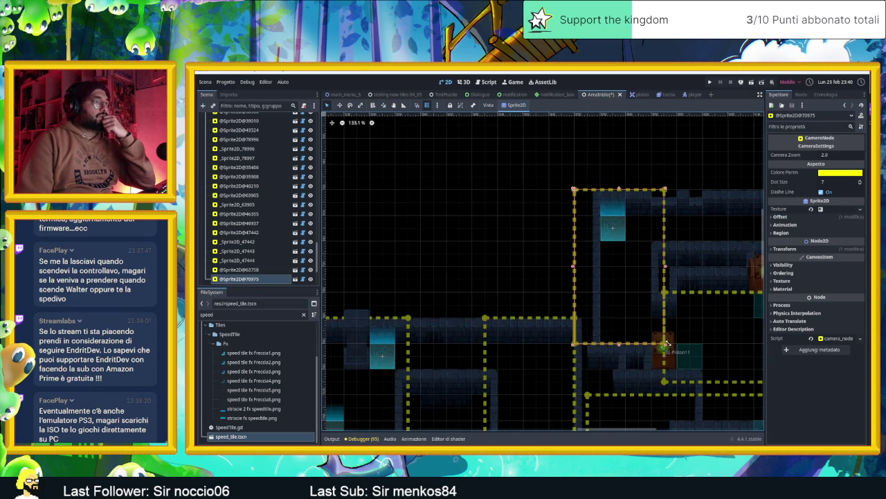
left_click_drag(707, 303, 562, 304)
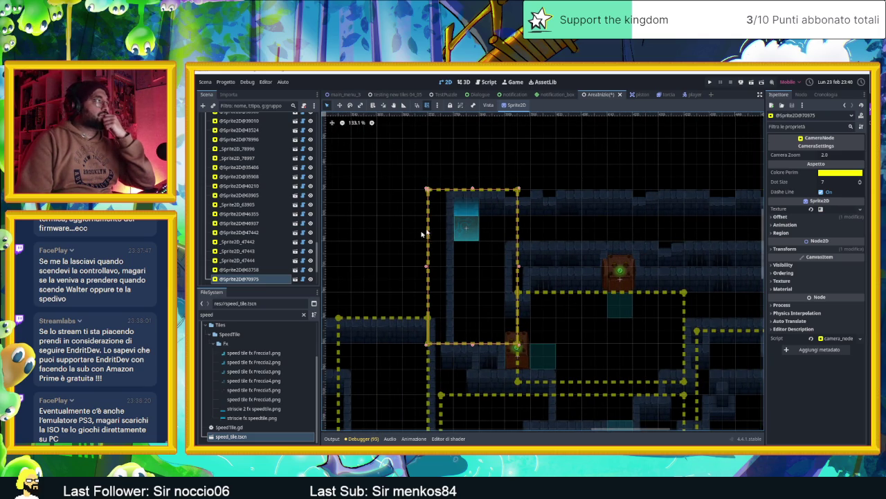
key("ctrl+d")
left_click_drag(492, 214, 648, 139)
scroll(630, 238, "down", 4)
left_click_drag(621, 239, 507, 294)
mouse_move(459, 207)
left_mouse_down()
mouse_move(456, 270)
mouse_move(453, 257)
mouse_move(441, 257)
mouse_move(669, 277)
left_mouse_up()
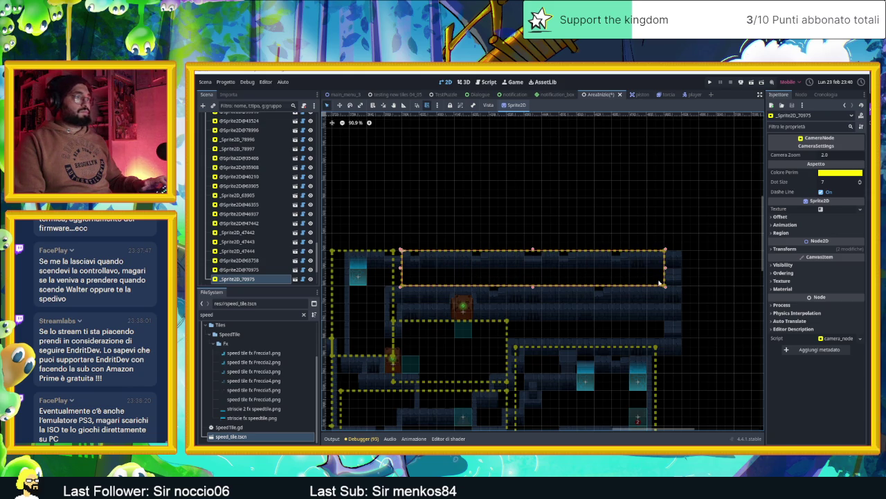
- Set the corridor zone's Camera Zoom to 1.0 and move a duplicate down-right
left_click(830, 155)
type("1")
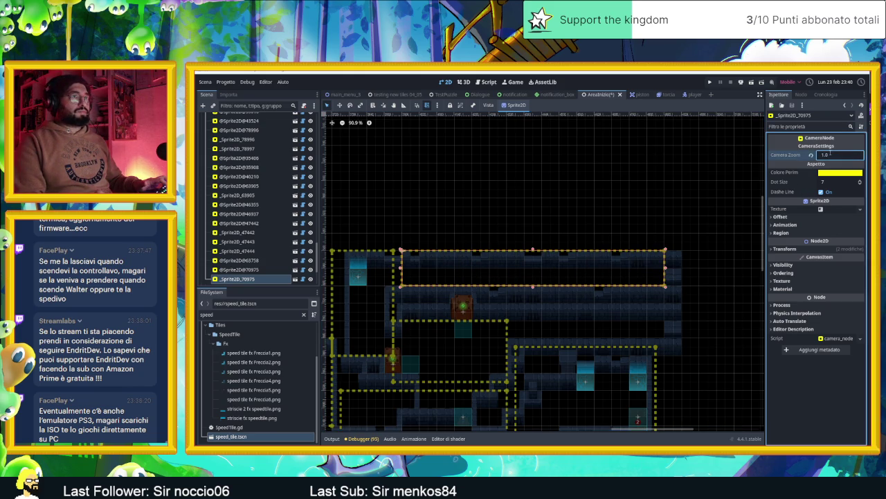
key("Return")
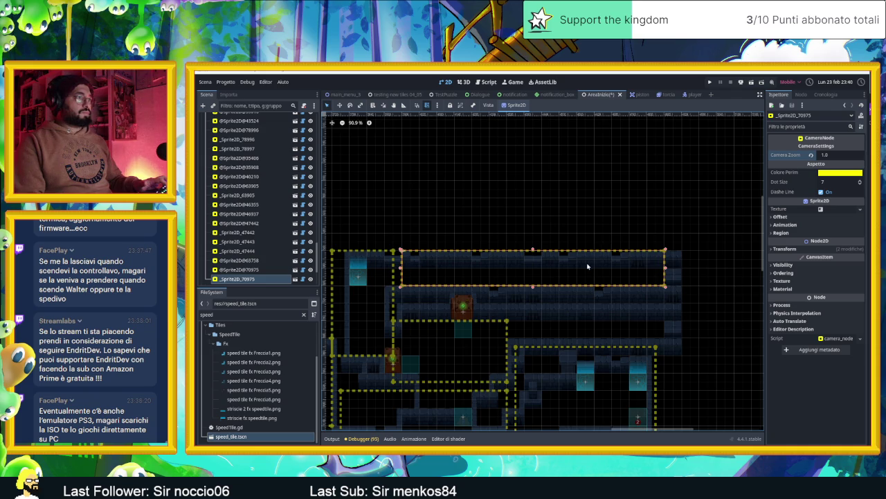
key("ctrl+d")
mouse_move(549, 273)
left_mouse_down()
mouse_move(646, 307)
mouse_move(653, 319)
left_mouse_up()
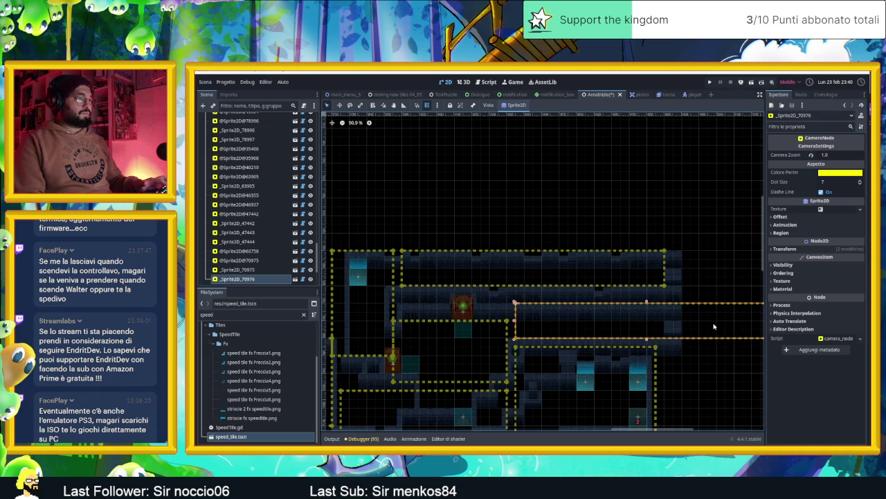
- Narrow the new zone from its right edge and save AreaInizio
scroll(673, 309, "right", 3)
left_click_drag(697, 316, 614, 315)
scroll(621, 305, "left", 3)
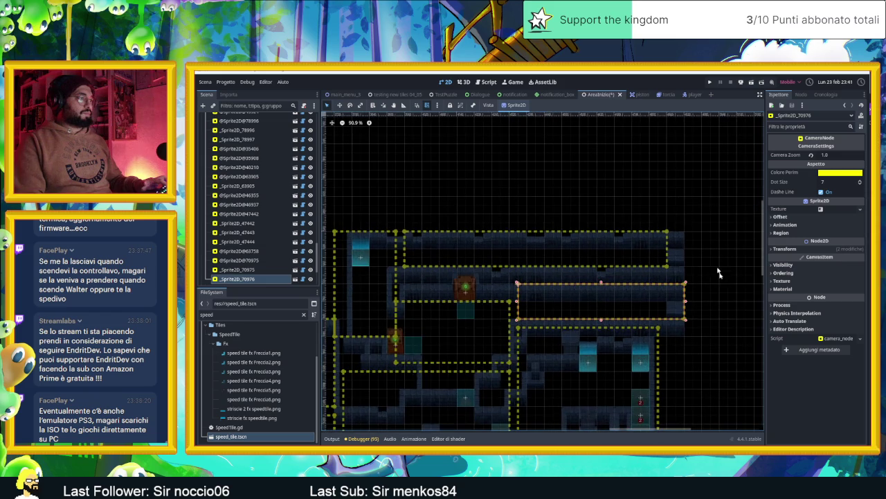
key("ctrl+s")
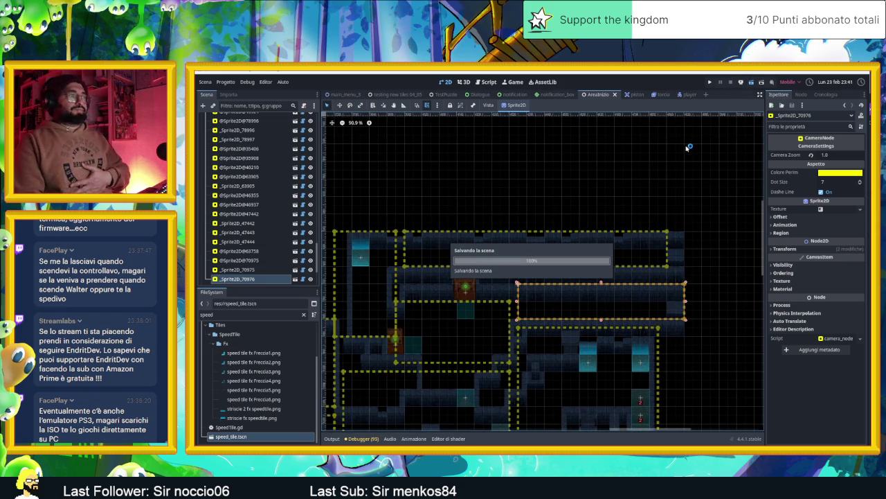
- Slide the slime through the first rooms up onto the arrow tiles and grey box
mouse_move(698, 112)
left_mouse_down()
mouse_move(547, 89)
mouse_move(468, 88)
left_mouse_up()
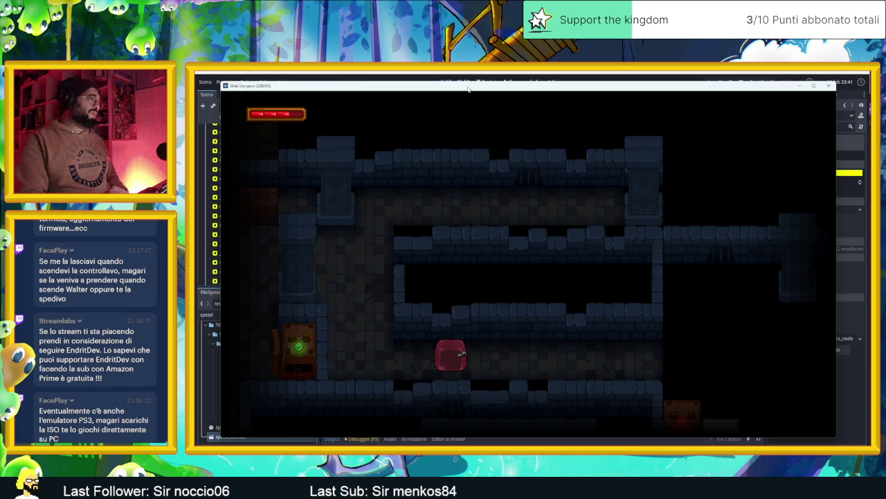
key("Right")
key("Up")
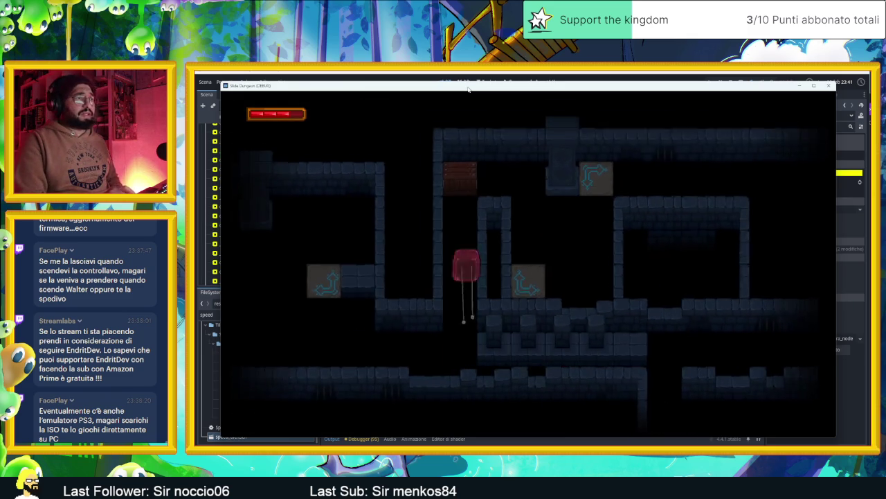
key("Down")
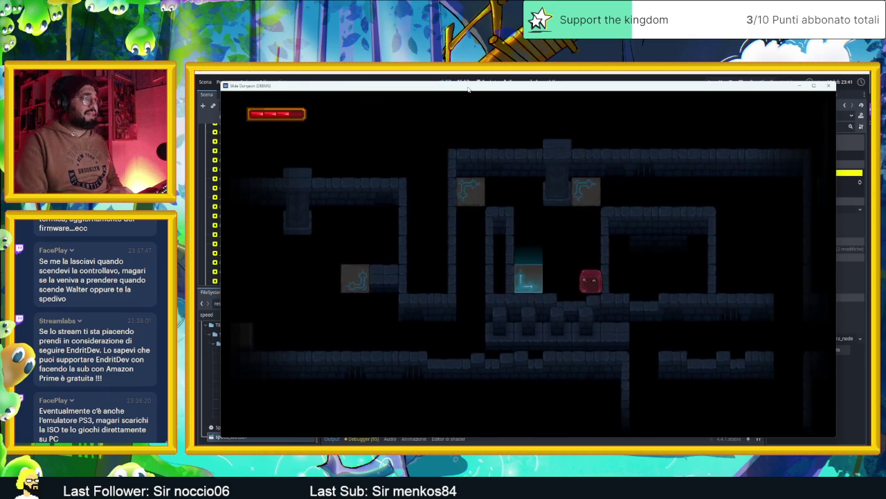
key("Left")
key("Up")
key("Right")
key("Up")
key("Right")
key("Down")
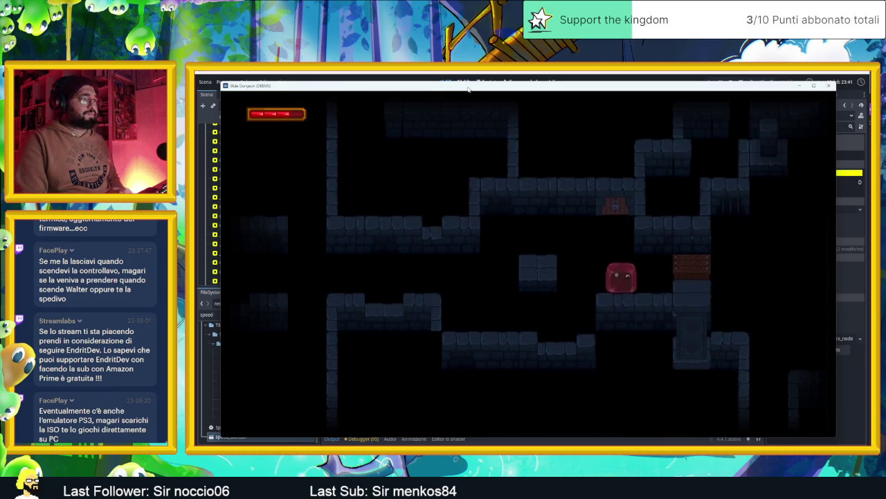
key("Left")
key("Right")
key("Up")
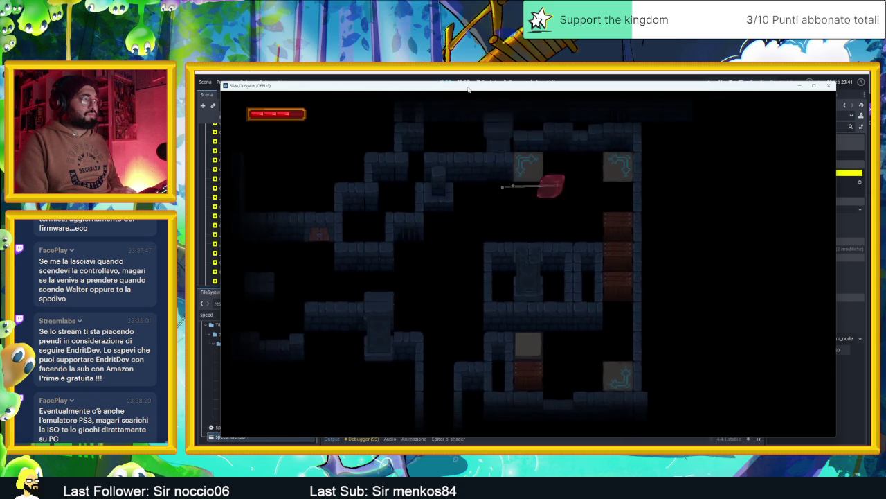
key("Up")
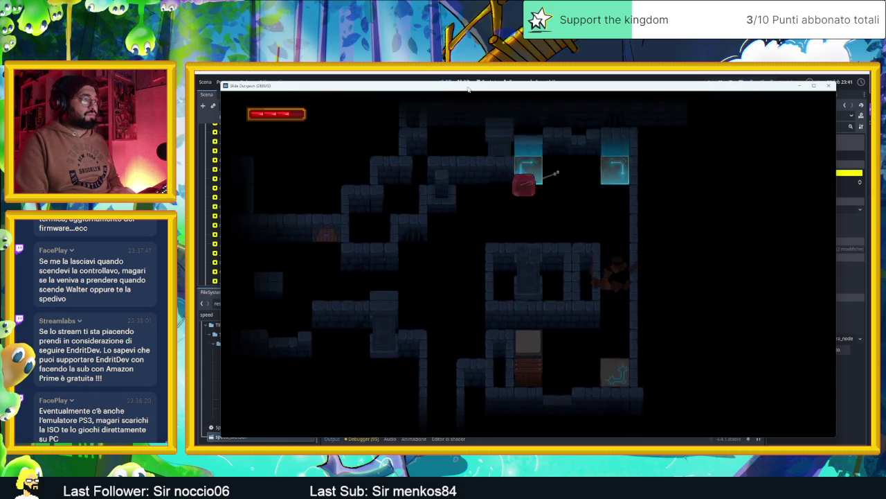
key("Up")
key("Up")
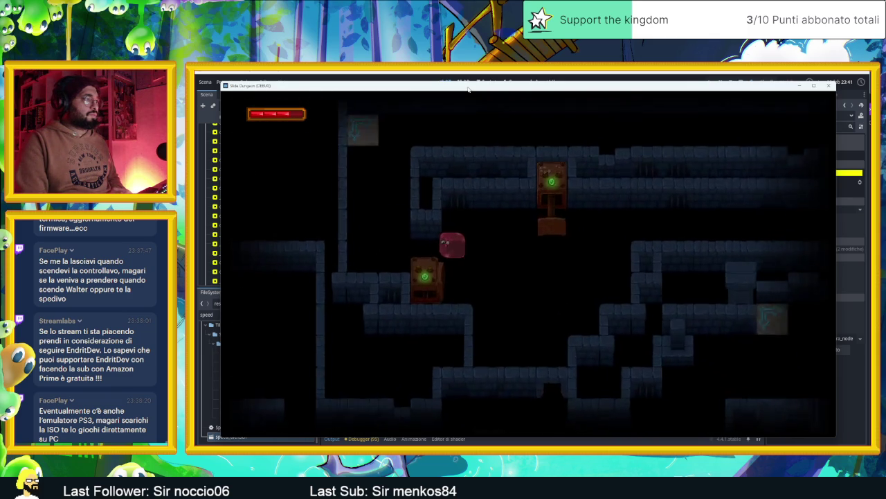
- Maneuver the slime past the upper and lower crates into the next area and back beside the crate
key("Up")
key("Left")
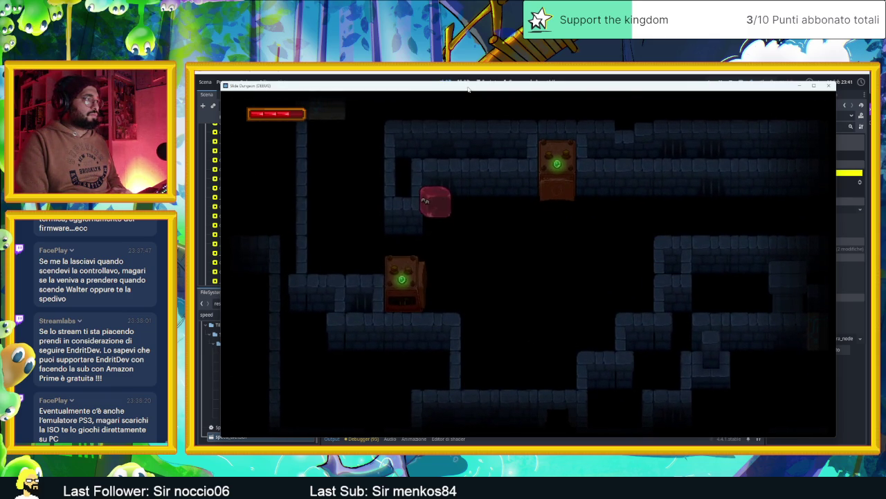
key("Down")
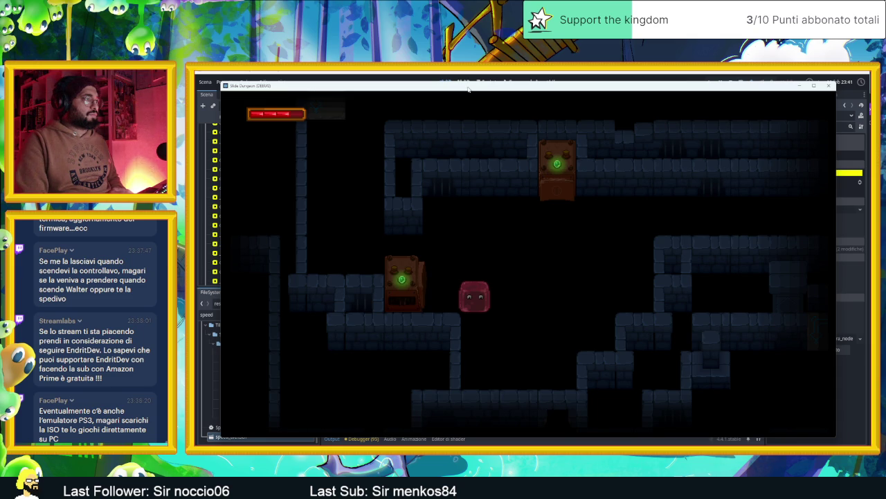
key("Up")
key("Left")
key("Down")
key("Up")
key("Left")
key("Down")
key("Left")
key("Up")
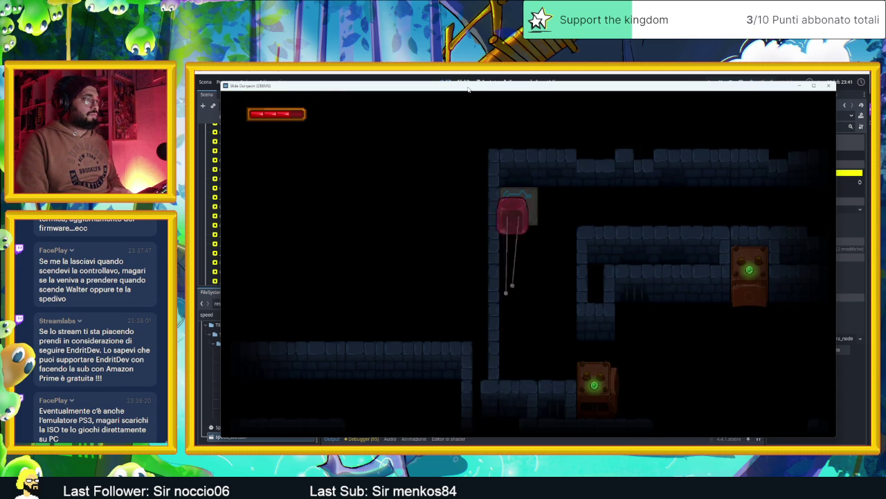
key("Left")
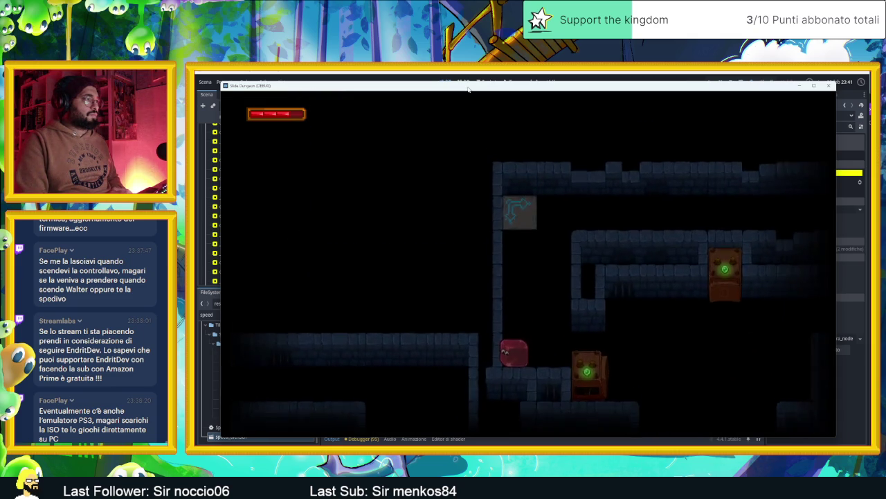
key("Up")
key("Left")
key("Down")
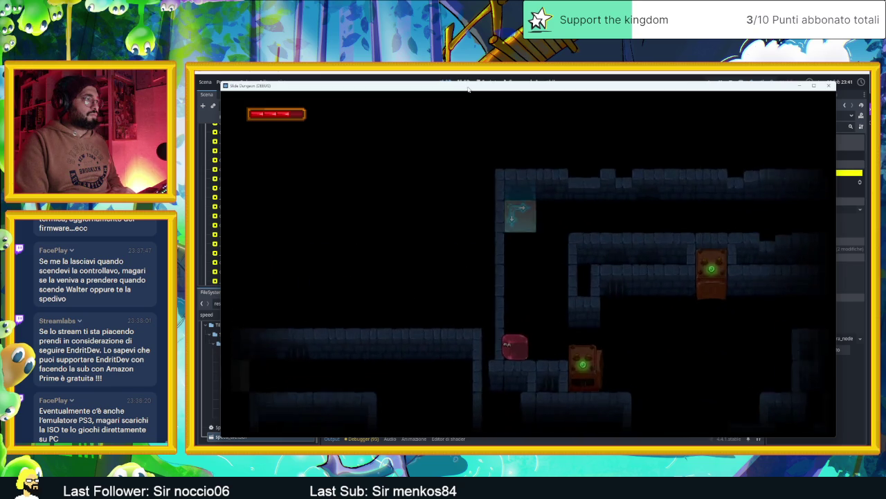
key("Up")
key("Left")
key("Down")
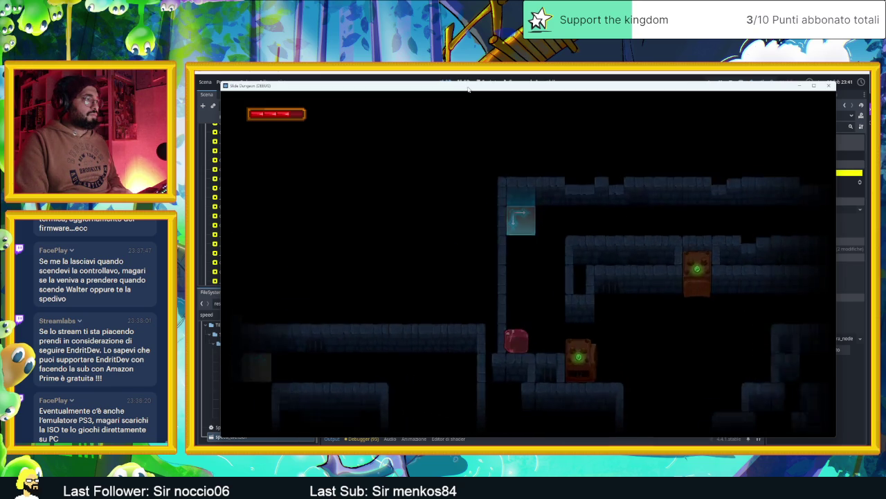
- Steer the slime past the crate, down the gap, through the arrow tiles and up the right column
key("Up")
key("Down")
key("Left")
key("Up")
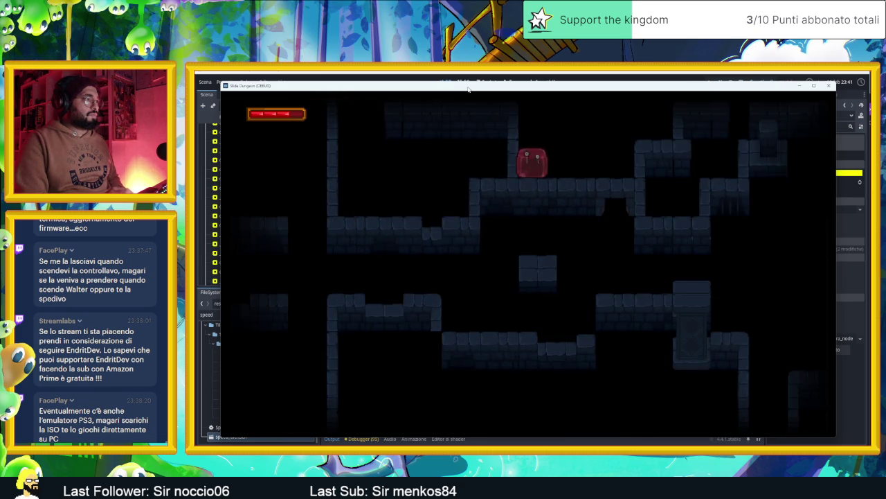
key("Right")
key("Down")
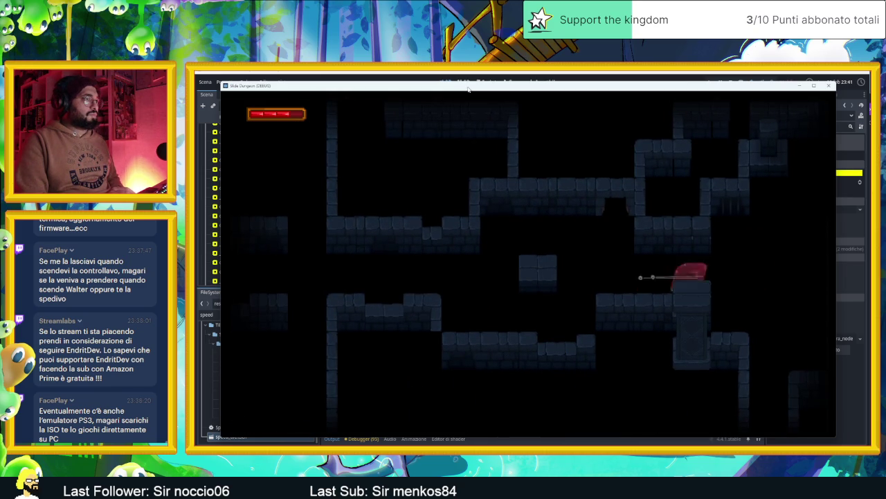
key("Up")
key("Right")
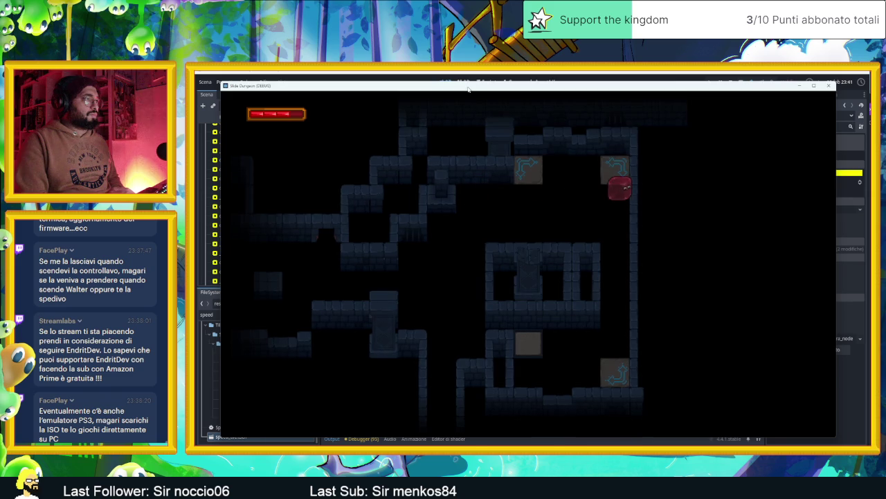
key("Up")
key("Right")
key("Up")
key("Left")
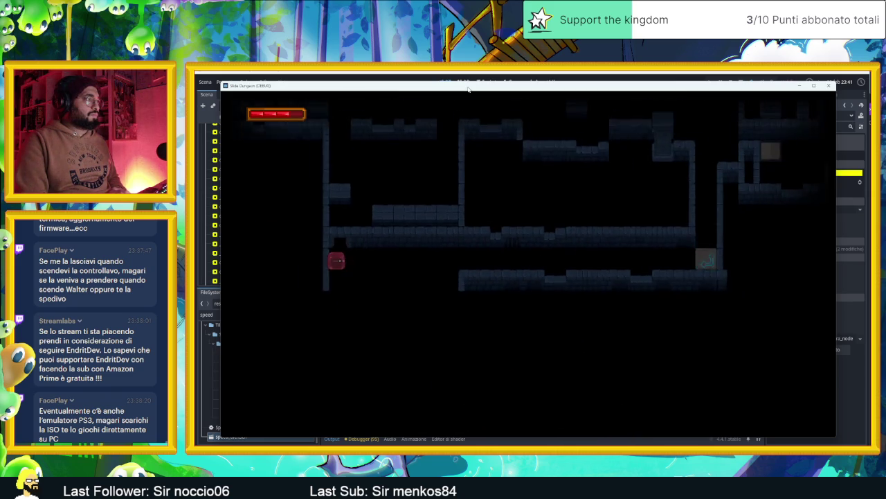
- Guide the slime under a ledge onto a block, then back down to the floor
key("Up")
key("Left")
key("Up")
key("Right")
key("Left")
key("Down")
key("Right")
key("Down")
key("Left")
key("Down")
key("Left")
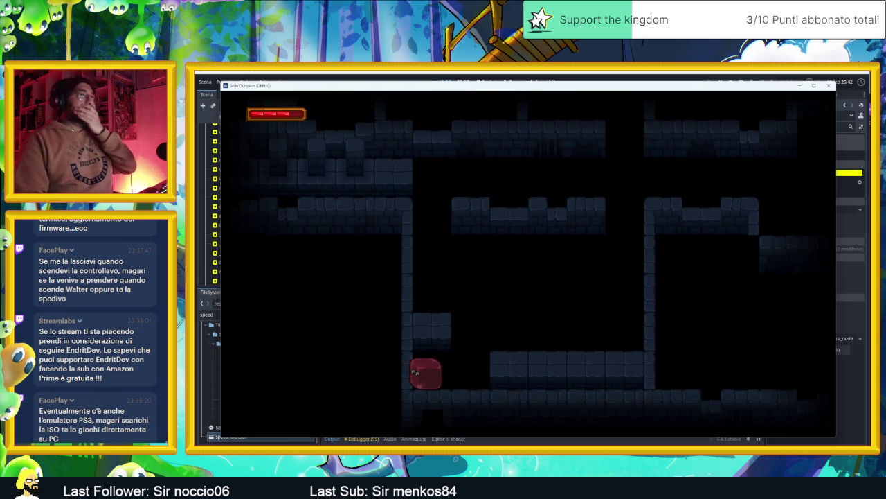
- Stop the running game and clear the sprite selection on the canvas
left_click(828, 87)
scroll(692, 194, "down", 5)
left_click(712, 183)
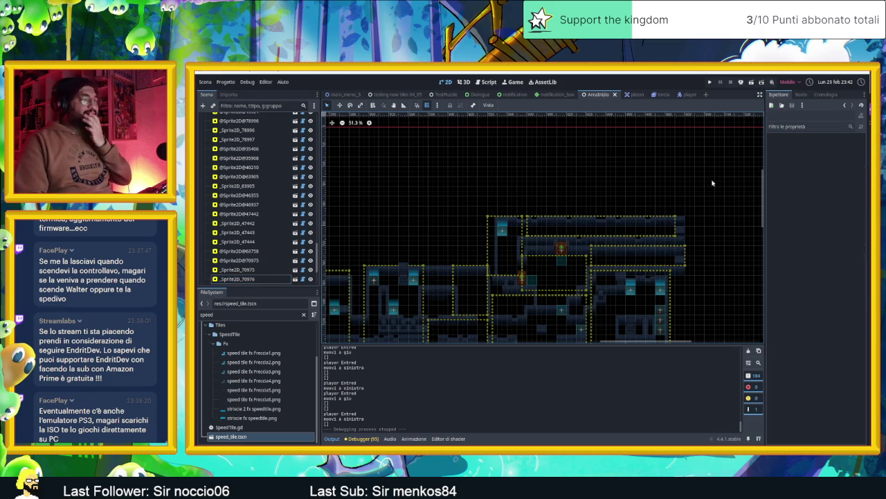
- Zoom and pan across the whole AreaInizio level, then hide the camera zone container
scroll(712, 183, "down", 3)
mouse_move(665, 200)
left_mouse_down()
mouse_move(562, 223)
mouse_move(694, 231)
left_mouse_up()
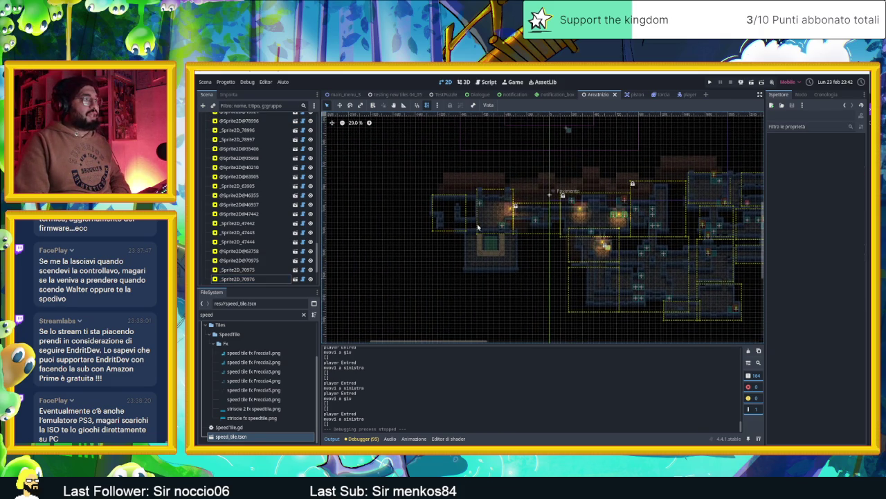
left_click_drag(488, 224, 565, 239)
scroll(512, 228, "up", 2)
scroll(565, 239, "up", 2)
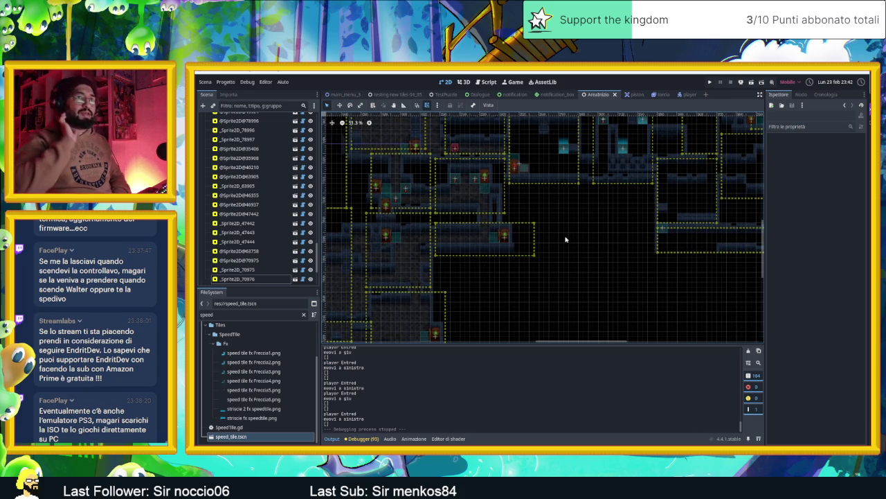
scroll(637, 240, "down", 3)
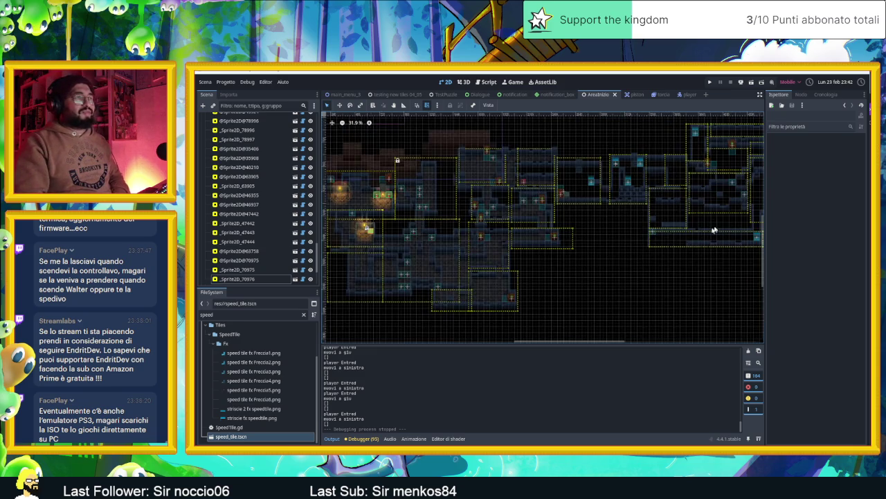
scroll(290, 174, "up", 5)
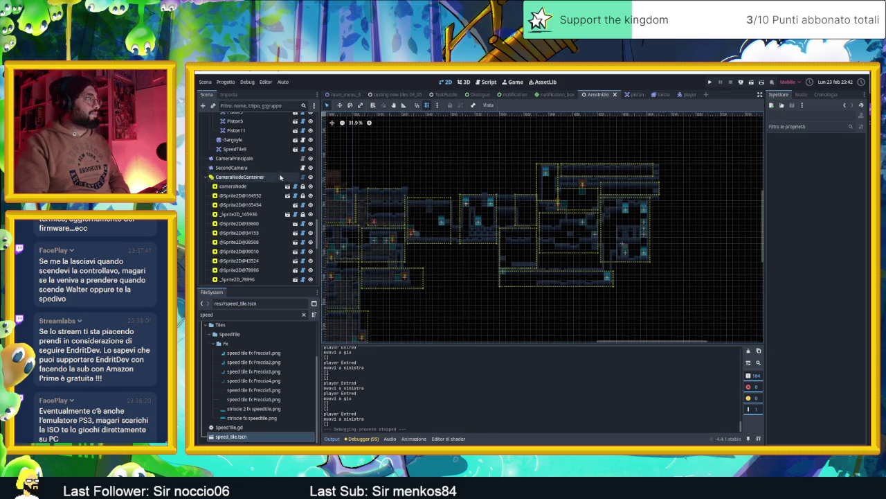
left_click(310, 177)
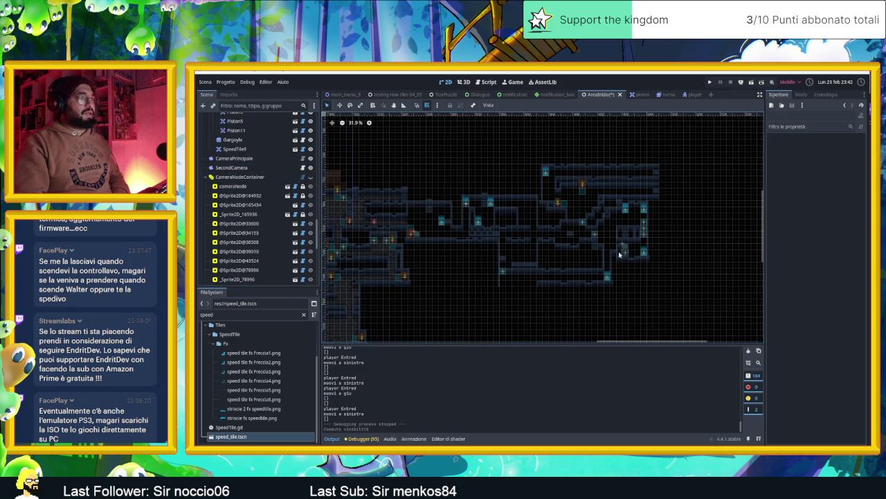
- Zoom into the level and select the old 'speed' search text in the FileSystem filter
scroll(619, 254, "up", 3)
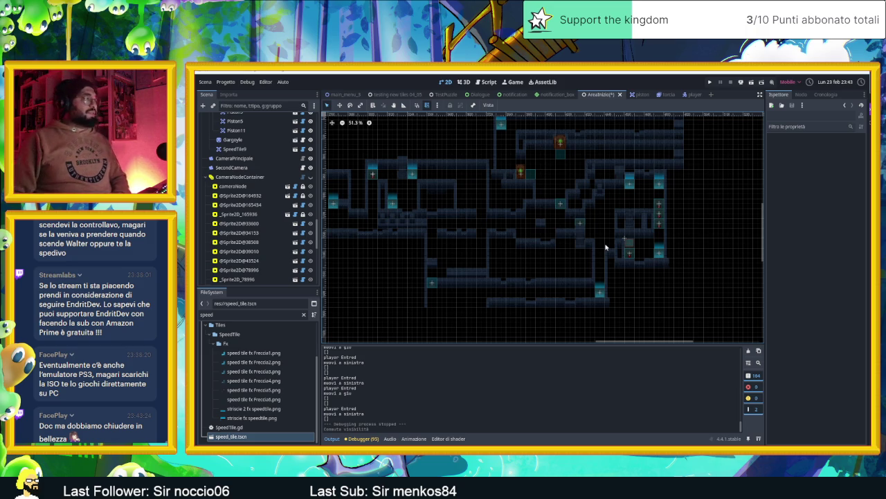
double_click(242, 314)
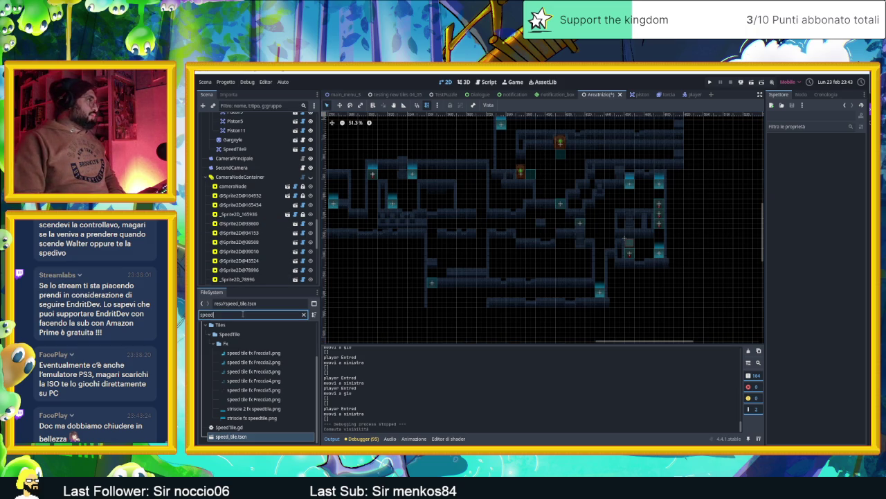
- Filter the FileSystem by 'multy' and select multy_key.tscn
type("multy")
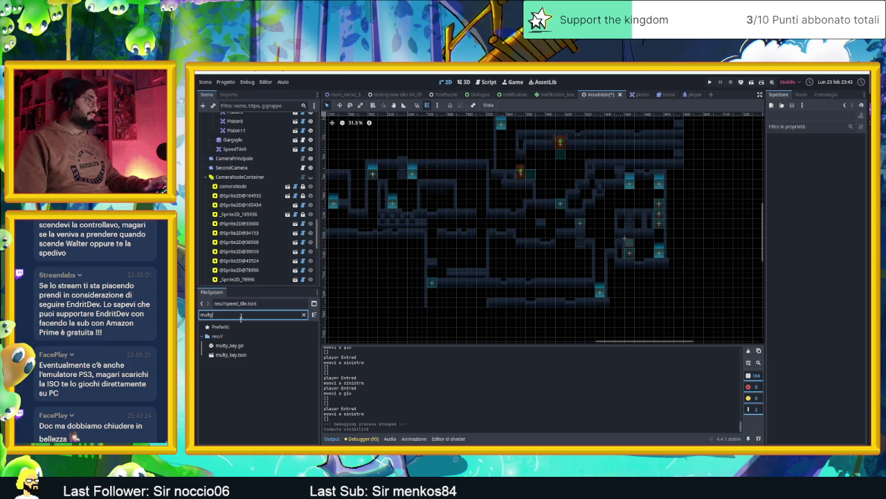
left_click(240, 355)
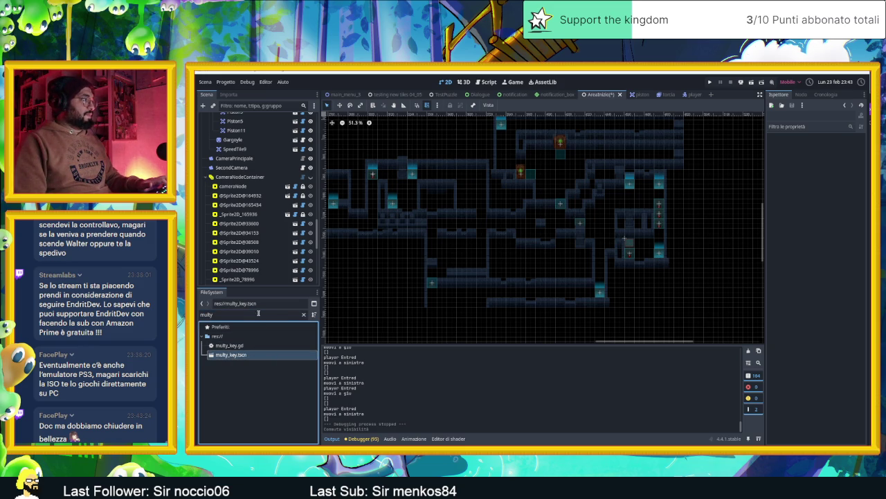
scroll(239, 139, "up", 10)
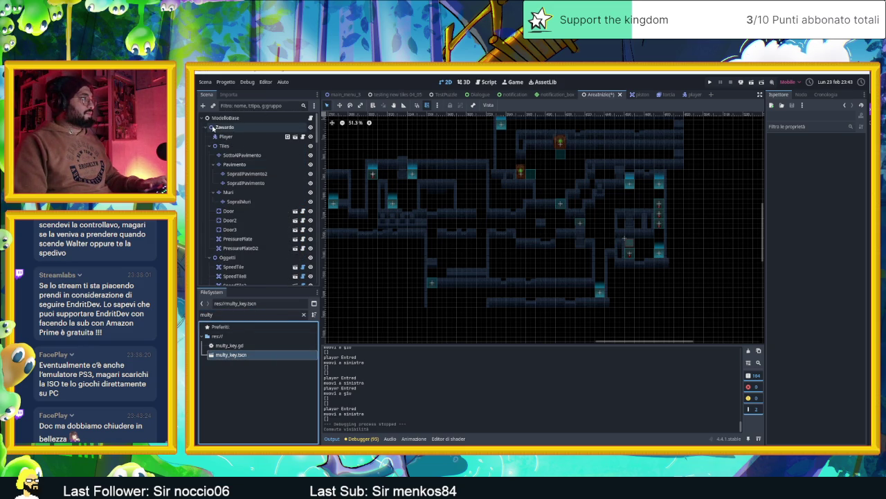
- Under Zawardo, search 'mul' in Create Node and create a MultyKey node
left_click(224, 127)
left_click(205, 105)
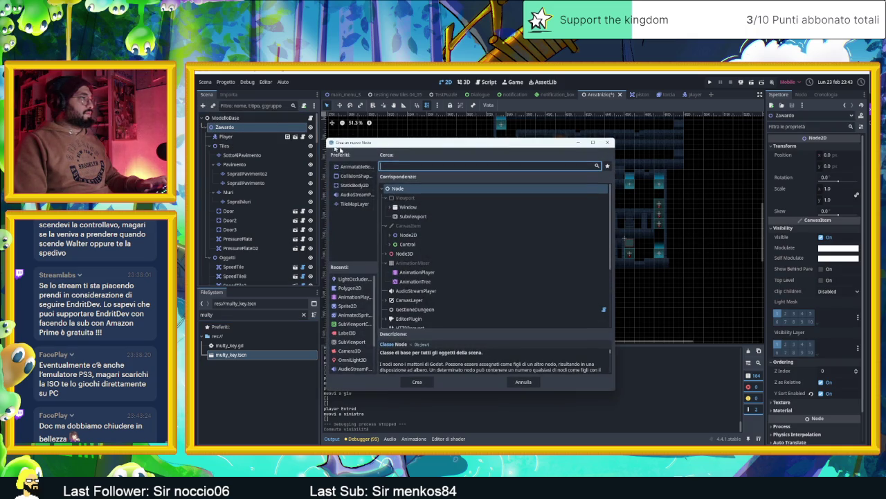
type("mul")
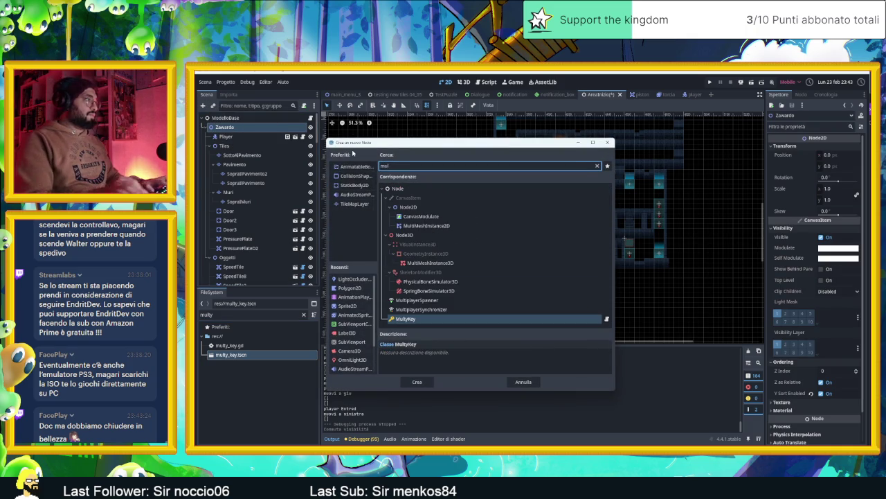
double_click(442, 322)
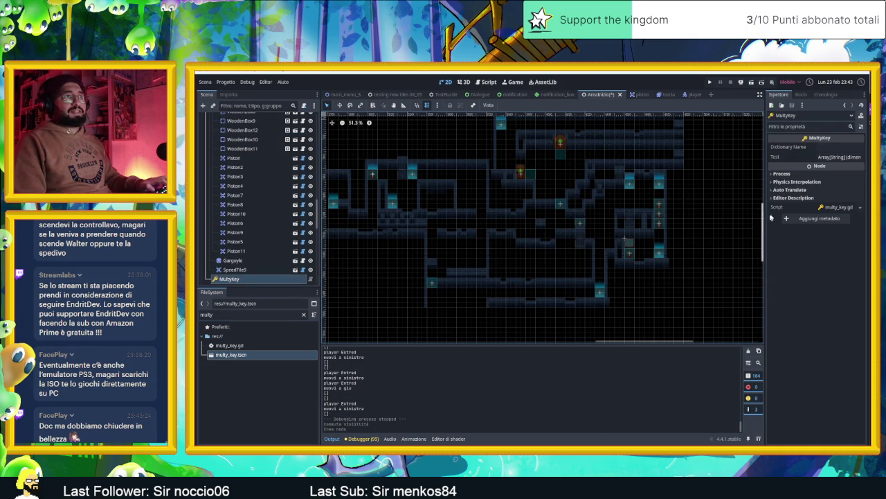
- Expand the MultyKey Test array to see its three entries, then open multy_key.gd
left_click(831, 157)
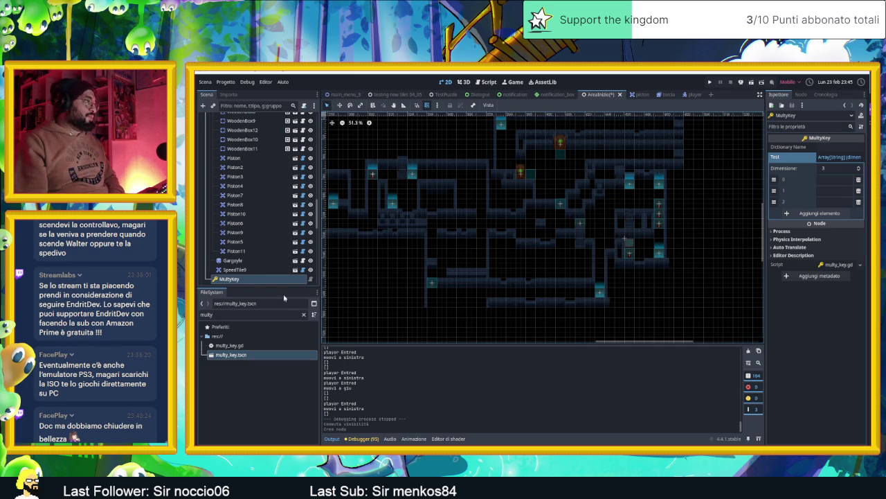
left_click(310, 279)
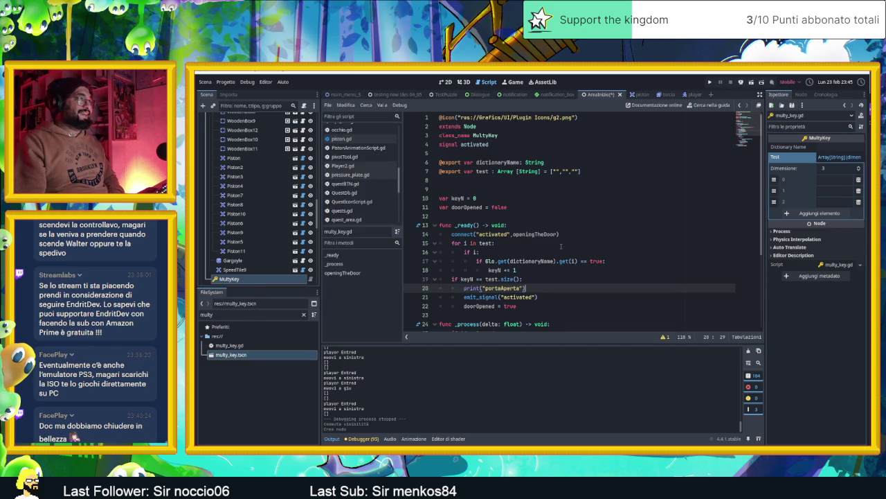
- Scroll through multy_key.gd's ready, process and door-opening code, then go back to the 2D view
scroll(571, 251, "down", 1)
scroll(571, 251, "down", 3)
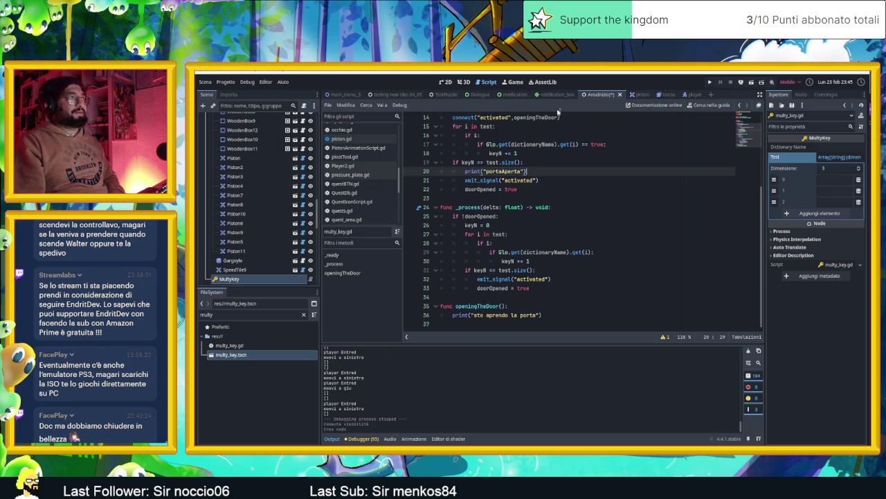
left_click(445, 81)
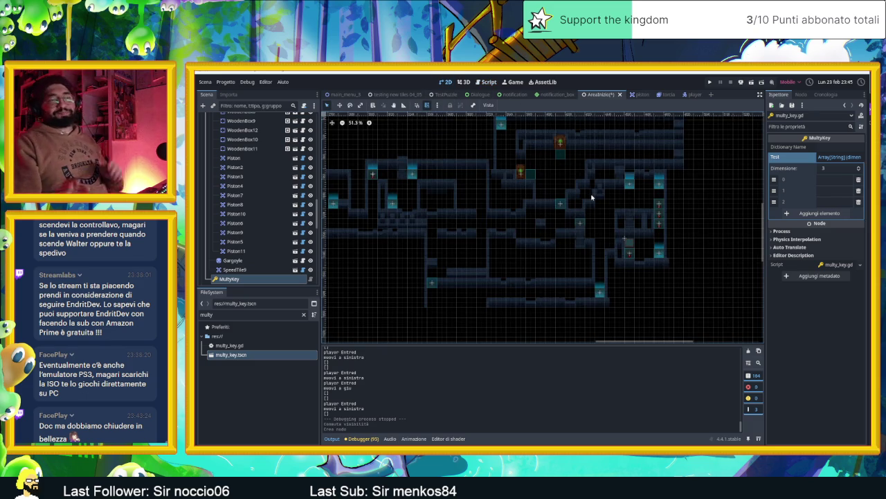